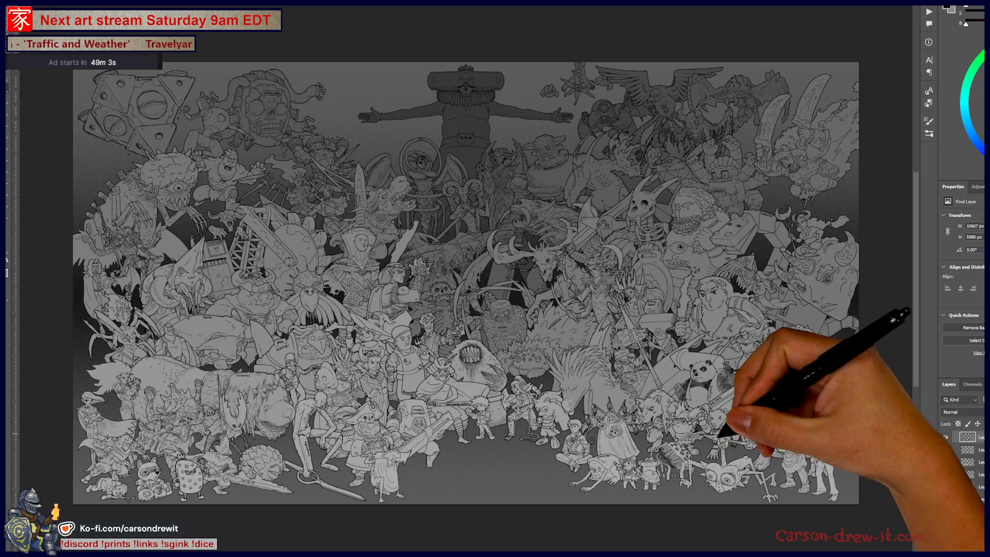
Add a Levels adjustment with Ctrl+L and drag its input slider to lighten the grey tones
scroll(962, 490, up, 3)
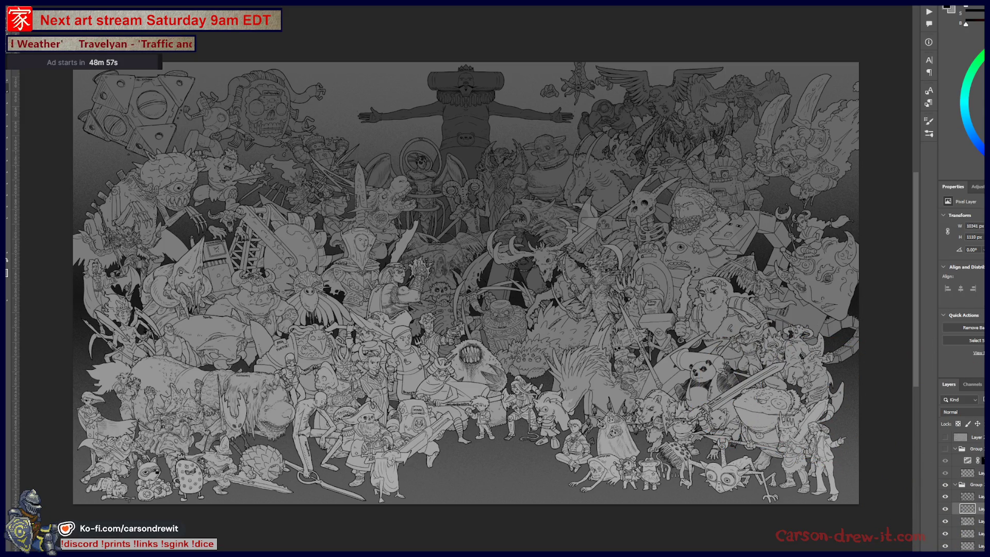
key(ctrl+l)
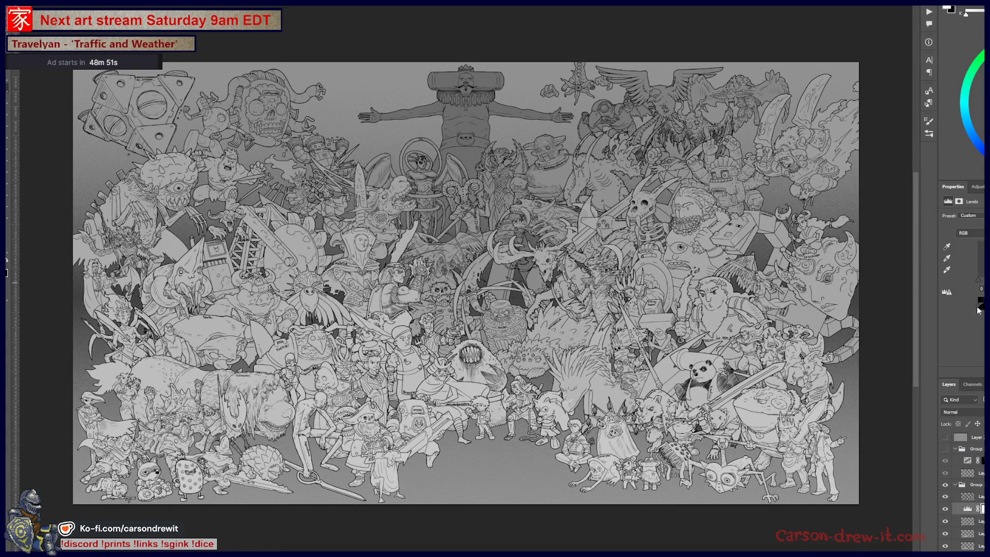
drag(980, 310, 988, 308)
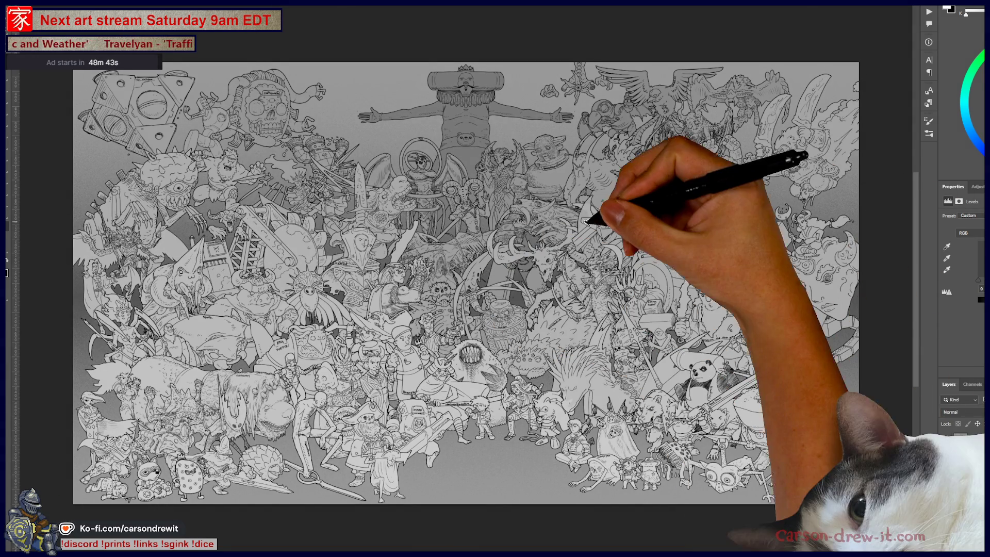
scroll(588, 224, up, 3)
mouse_move(580, 230)
mouse_down()
mouse_move(509, 192)
mouse_move(475, 250)
mouse_move(504, 332)
mouse_move(663, 254)
mouse_move(502, 337)
mouse_move(475, 398)
mouse_move(537, 203)
mouse_move(486, 327)
mouse_move(506, 196)
mouse_up()
mouse_move(530, 387)
mouse_down()
mouse_move(524, 265)
mouse_move(420, 409)
mouse_move(387, 404)
mouse_move(597, 354)
mouse_up()
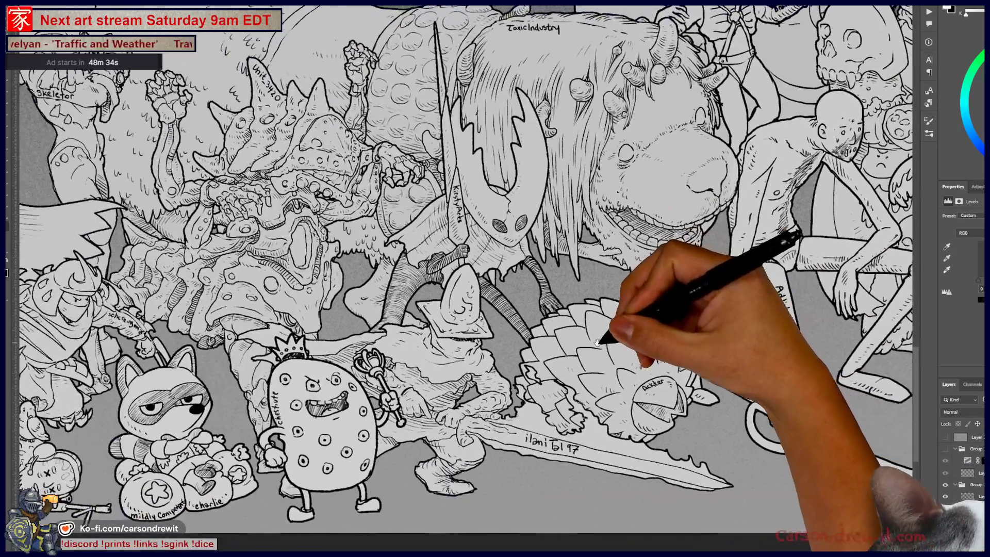
drag(304, 442, 566, 428)
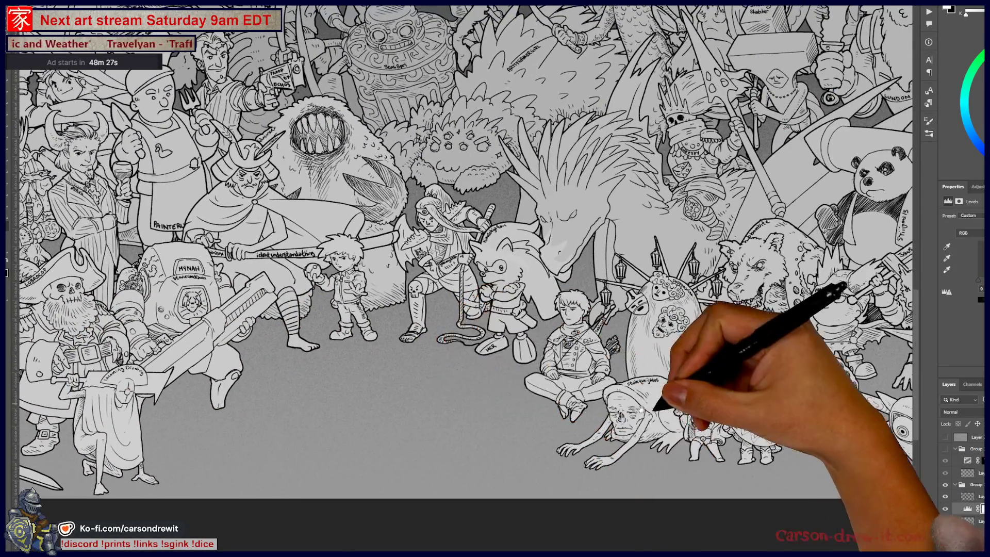
key(ctrl+plus)
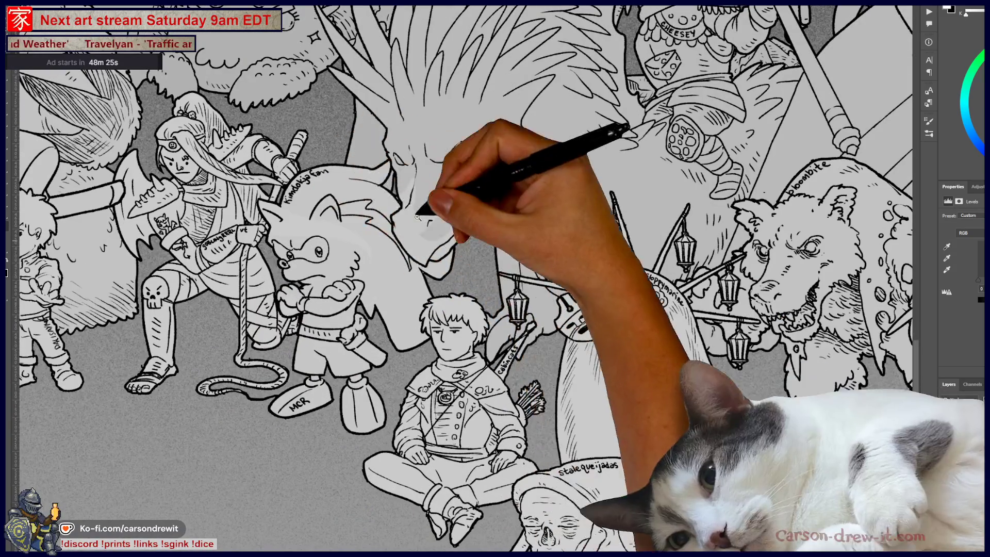
key(ctrl+minus)
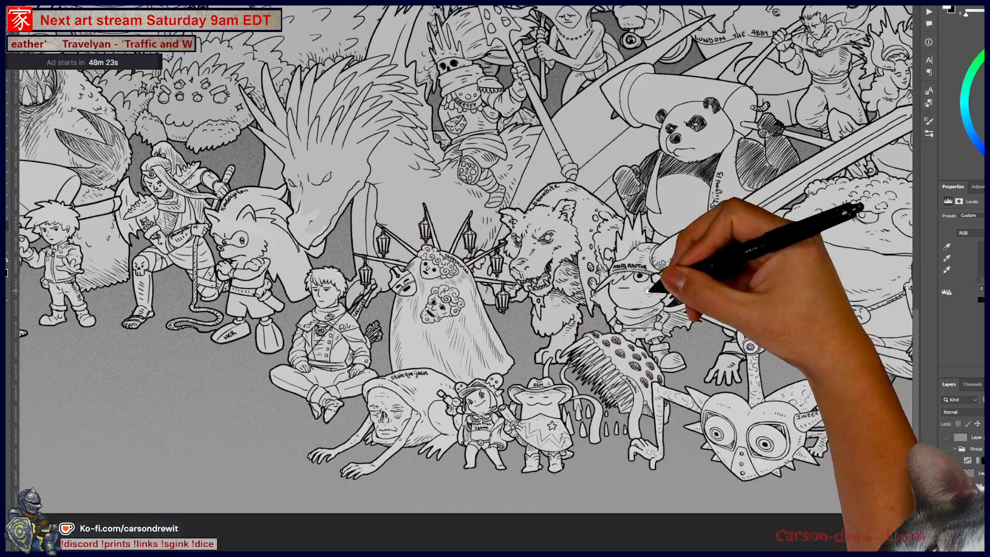
drag(663, 309, 431, 354)
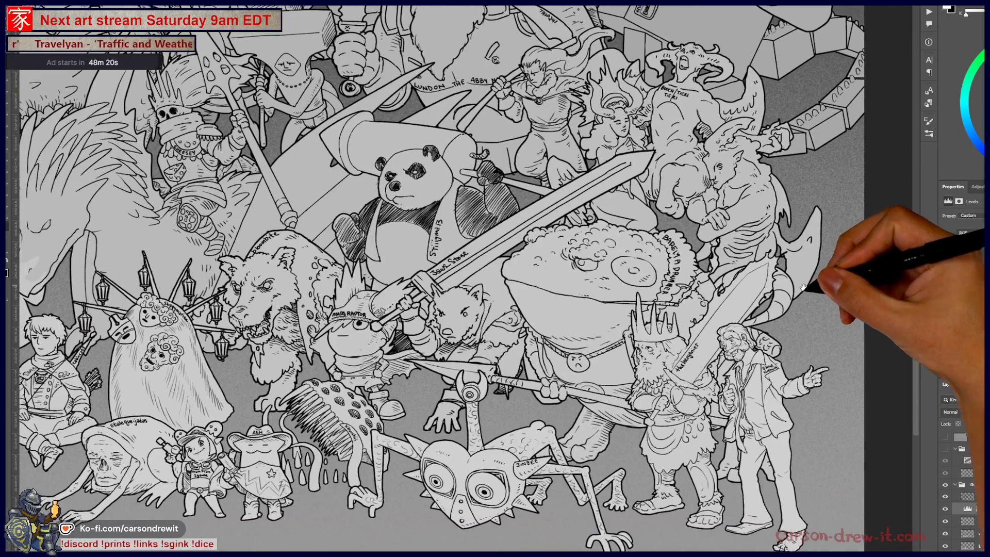
drag(670, 386, 789, 432)
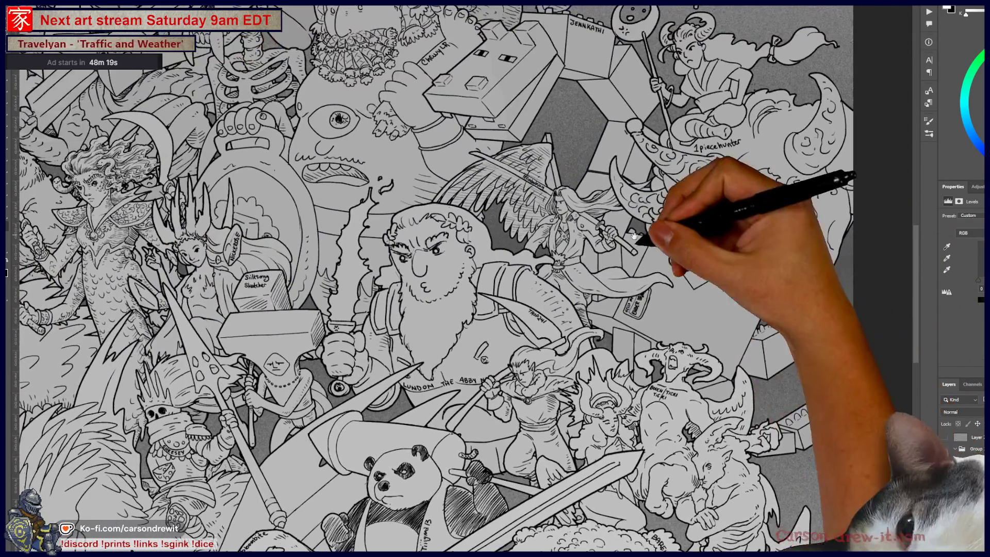
drag(642, 222, 631, 392)
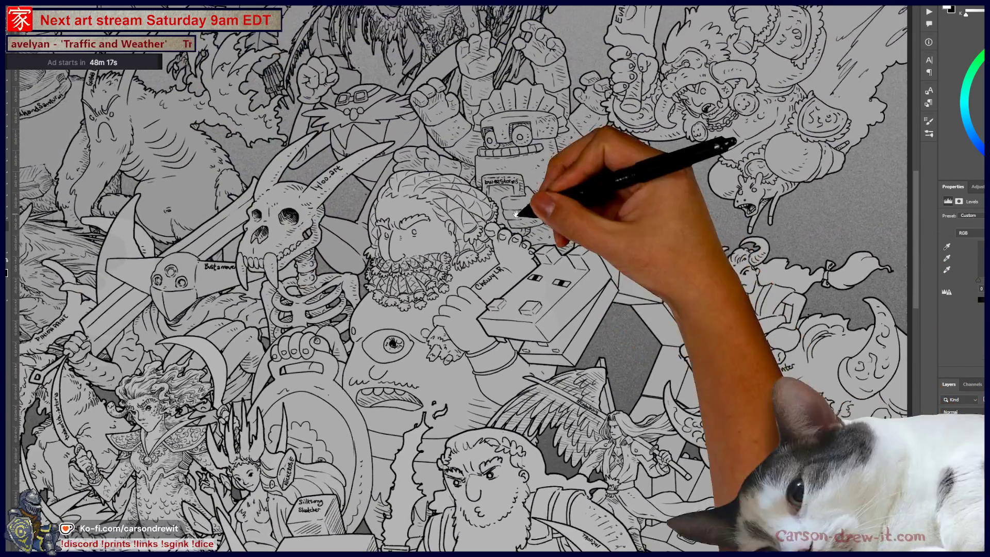
drag(546, 206, 641, 410)
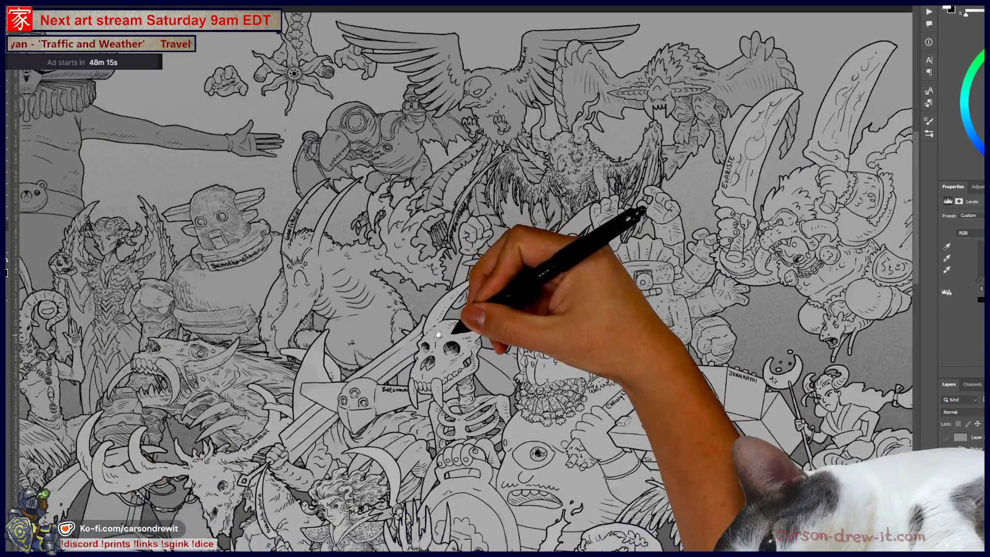
drag(457, 327, 513, 314)
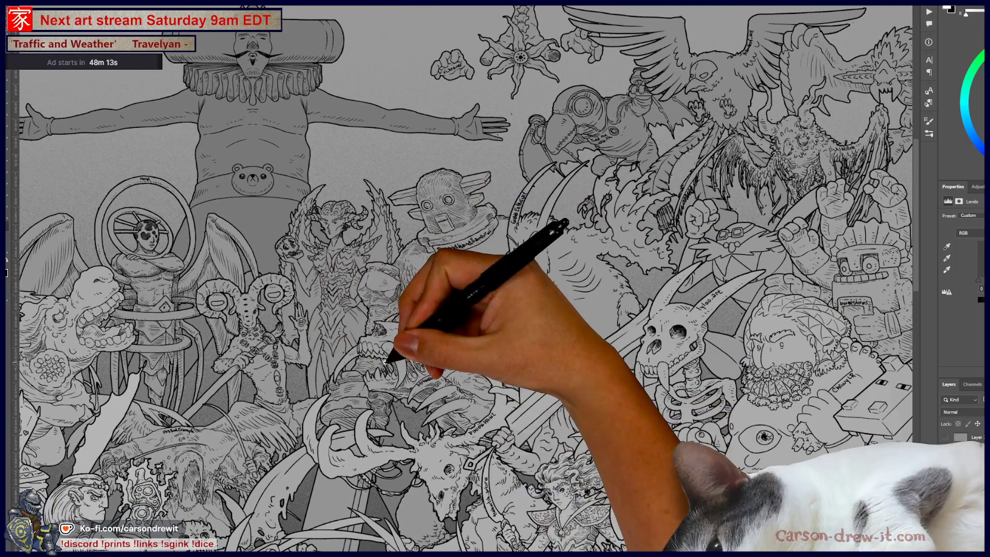
drag(397, 353, 569, 324)
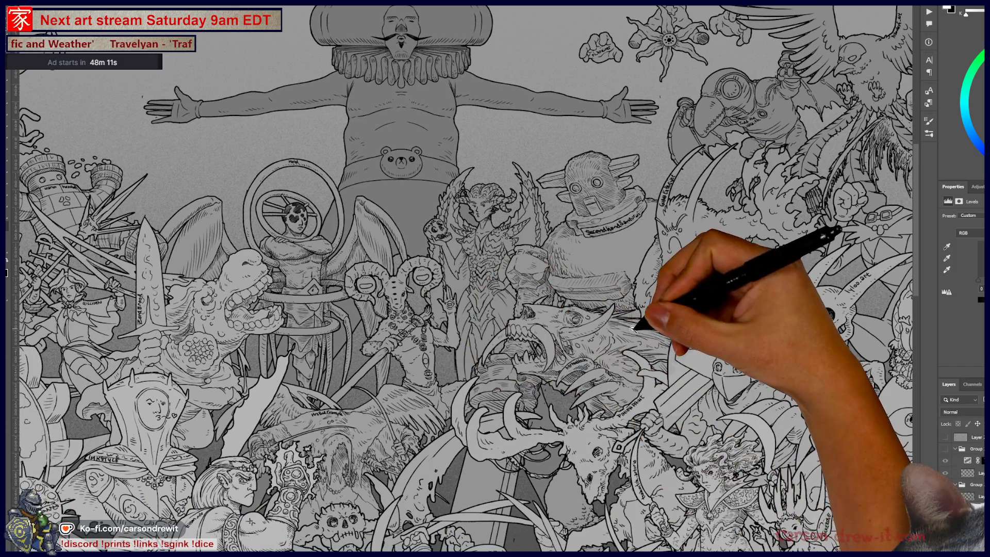
drag(659, 322, 546, 351)
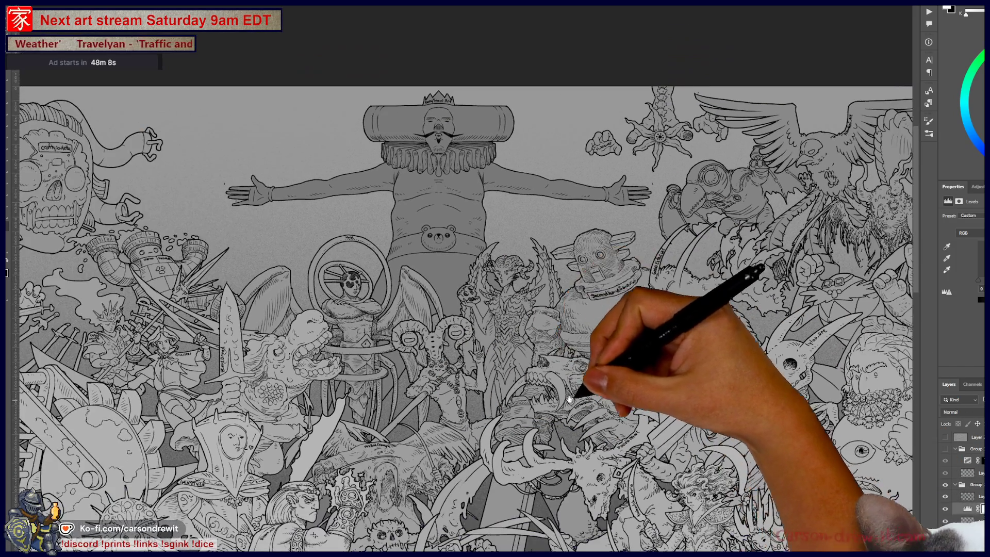
drag(570, 399, 639, 279)
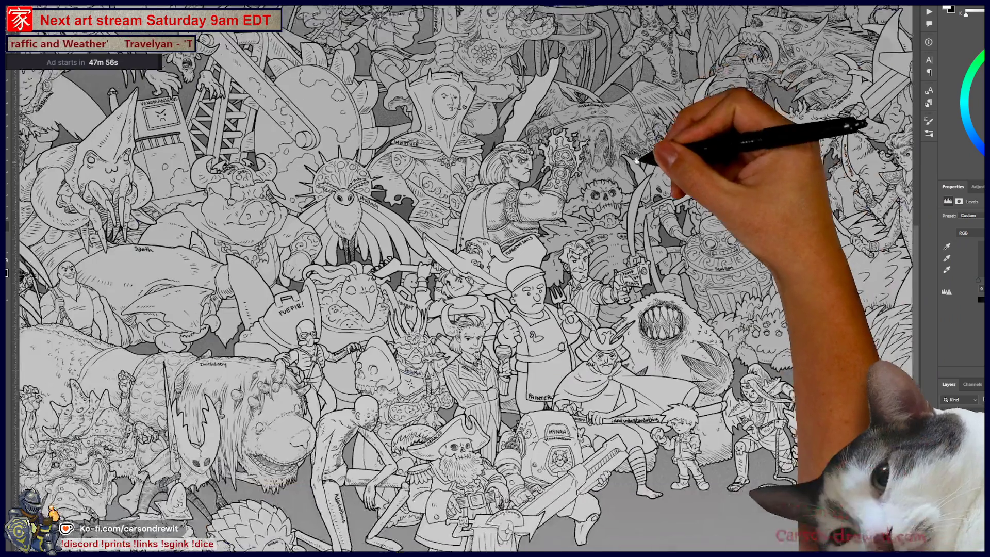
mouse_move(529, 552)
mouse_down()
mouse_move(679, 295)
mouse_move(681, 227)
mouse_up()
mouse_move(714, 361)
mouse_down()
mouse_move(545, 372)
mouse_move(459, 347)
mouse_up()
scroll(545, 373, up, 5)
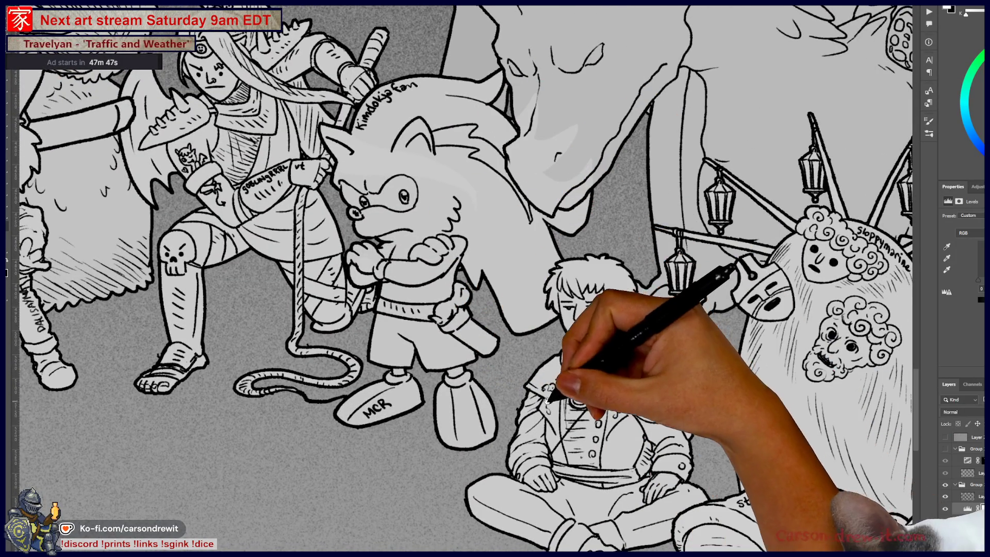
Scroll around the monster-battle artwork to survey the whole crowd
scroll(548, 399, down, 5)
scroll(377, 321, down, 2)
scroll(464, 258, right, 10)
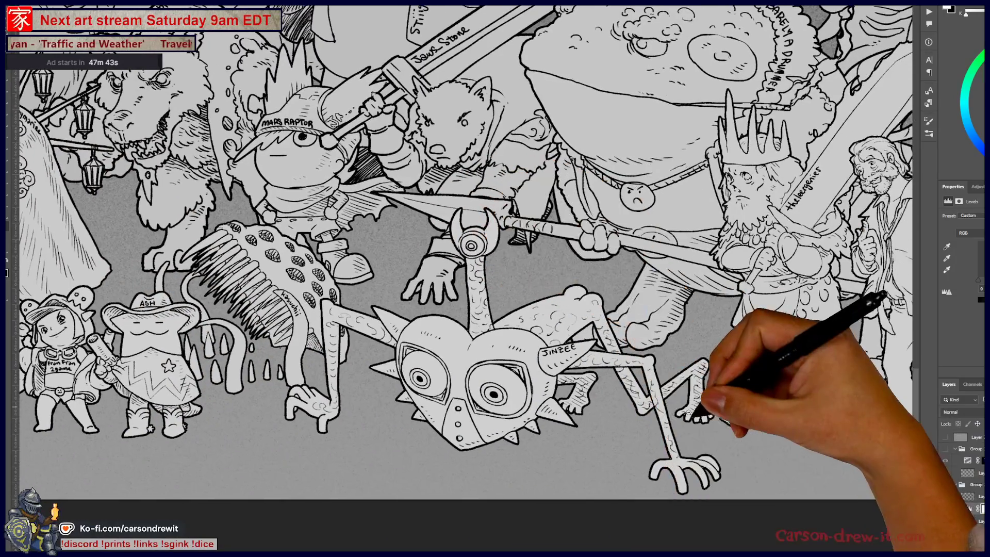
scroll(682, 401, up, 2)
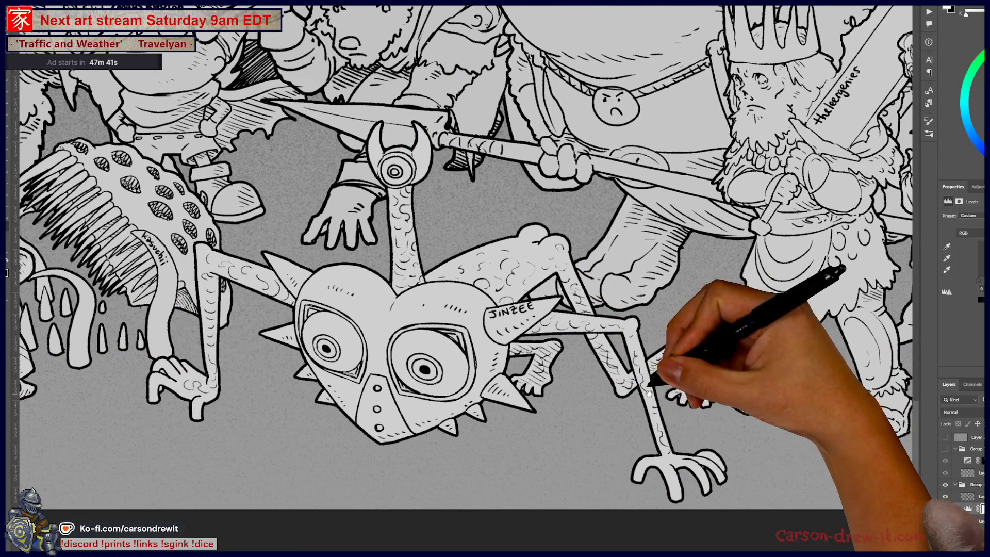
scroll(454, 408, down, 1)
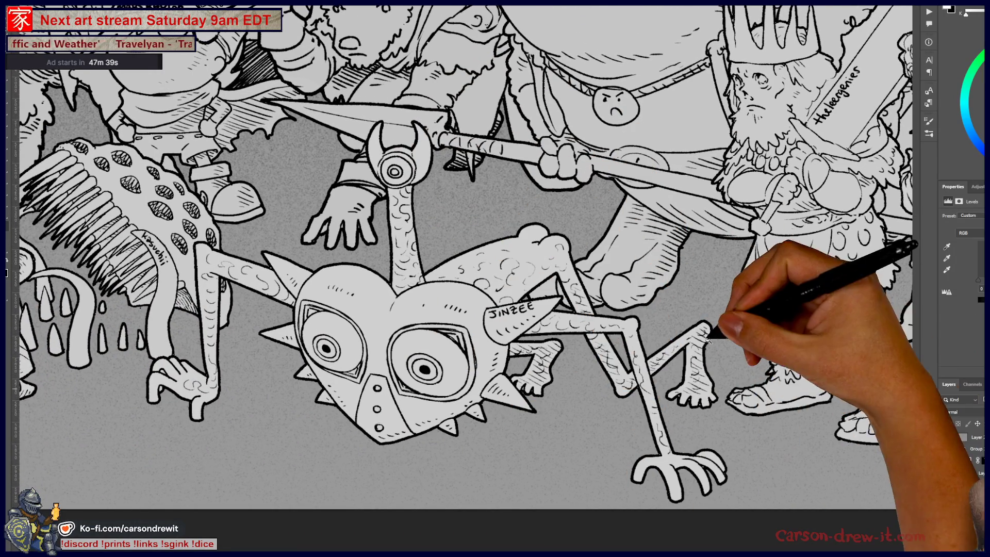
scroll(663, 316, down, 2)
scroll(690, 364, up, 2)
scroll(690, 364, right, 3)
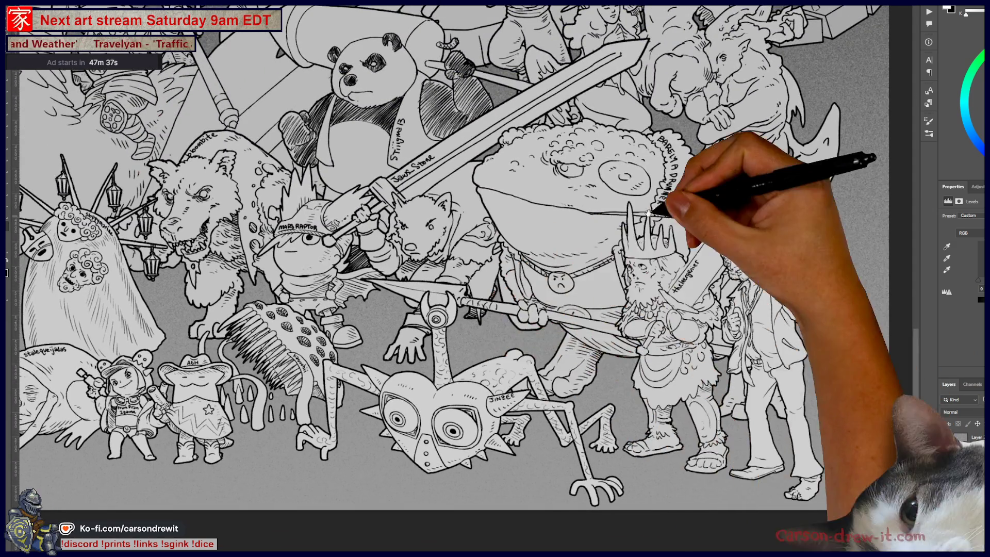
scroll(631, 332, up, 4)
scroll(641, 332, up, 4)
scroll(611, 366, up, 2)
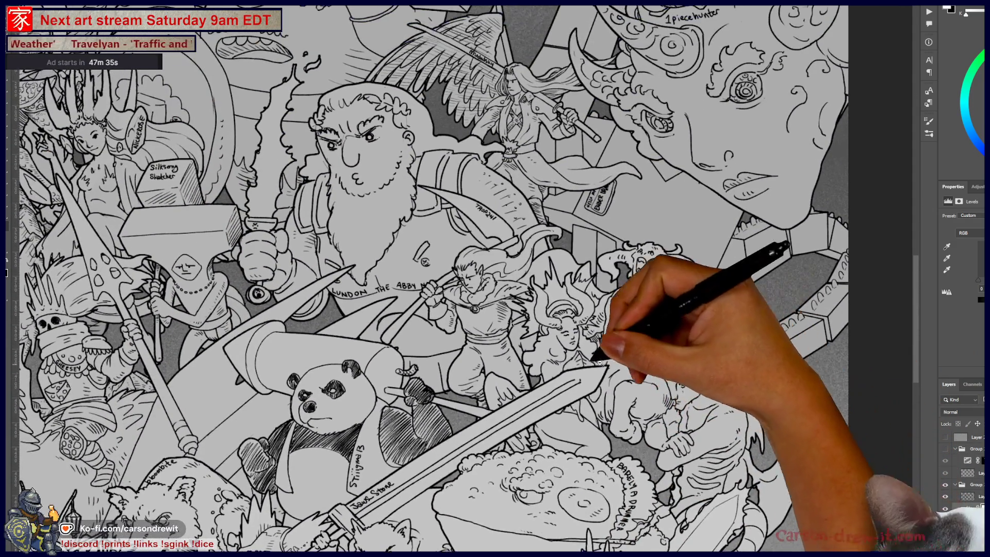
scroll(541, 199, up, 1)
scroll(635, 261, up, 1)
scroll(661, 420, up, 4)
scroll(618, 251, up, 1)
scroll(565, 281, down, 1)
scroll(547, 310, down, 2)
scroll(531, 351, down, 2)
scroll(503, 376, down, 1)
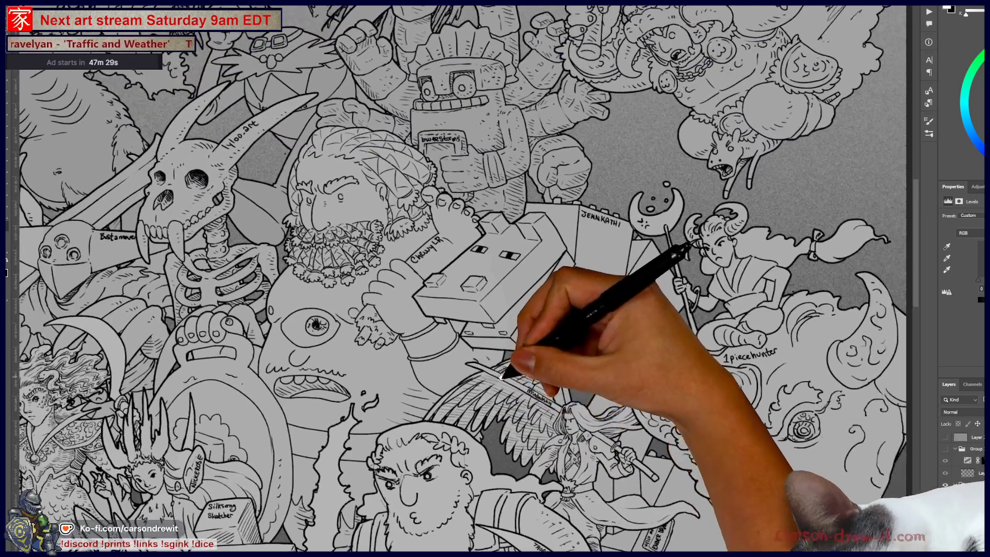
scroll(523, 267, up, 1)
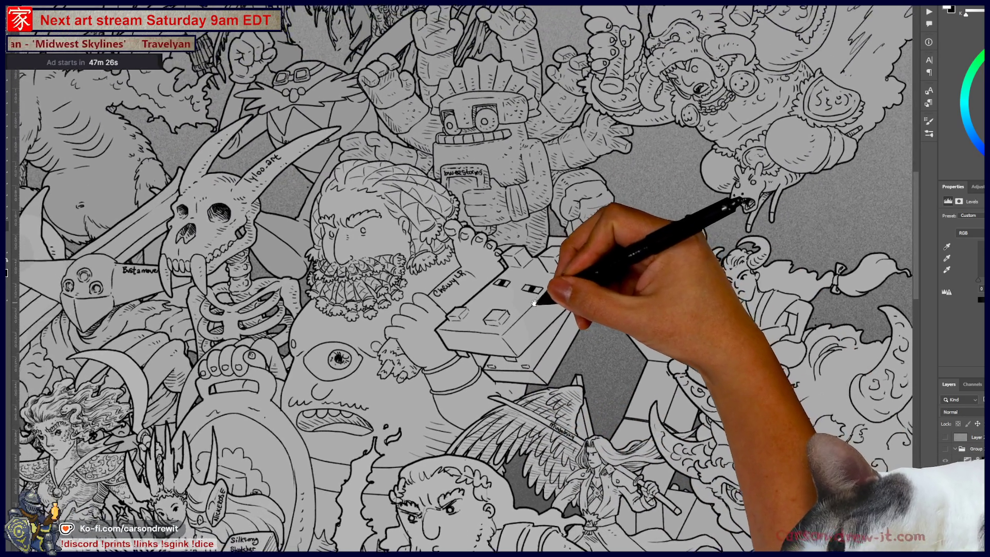
Pan to the skeleton, the left-side monsters and the giant figure
drag(549, 310, 641, 283)
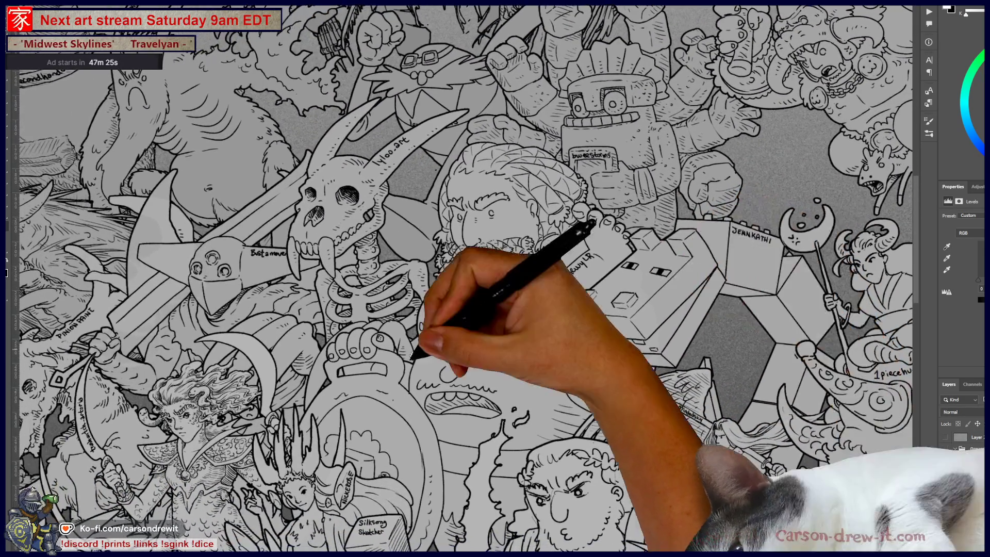
drag(431, 343, 579, 291)
mouse_move(465, 377)
mouse_down()
mouse_move(599, 289)
mouse_move(665, 356)
mouse_up()
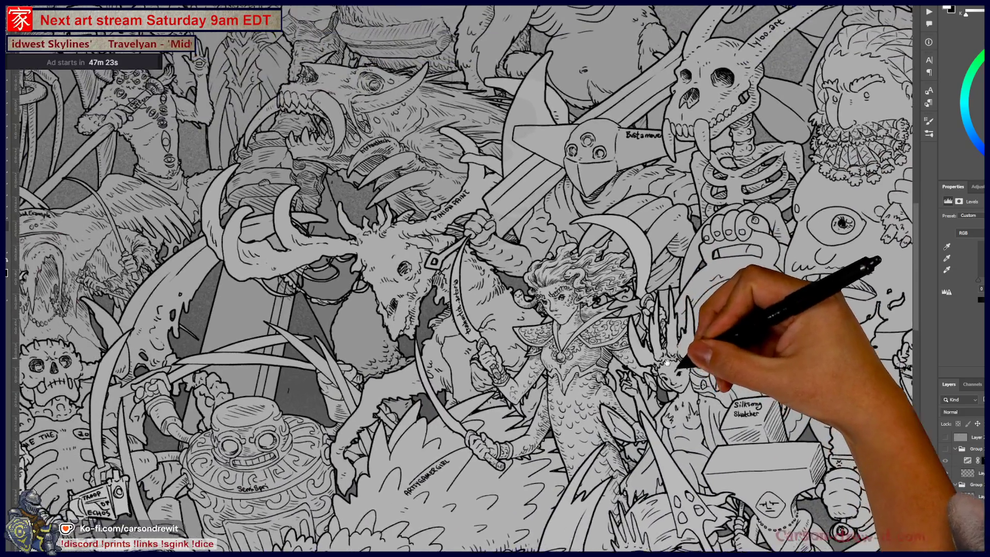
drag(603, 281, 707, 407)
mouse_move(619, 196)
mouse_down()
mouse_move(642, 287)
mouse_move(641, 376)
mouse_up()
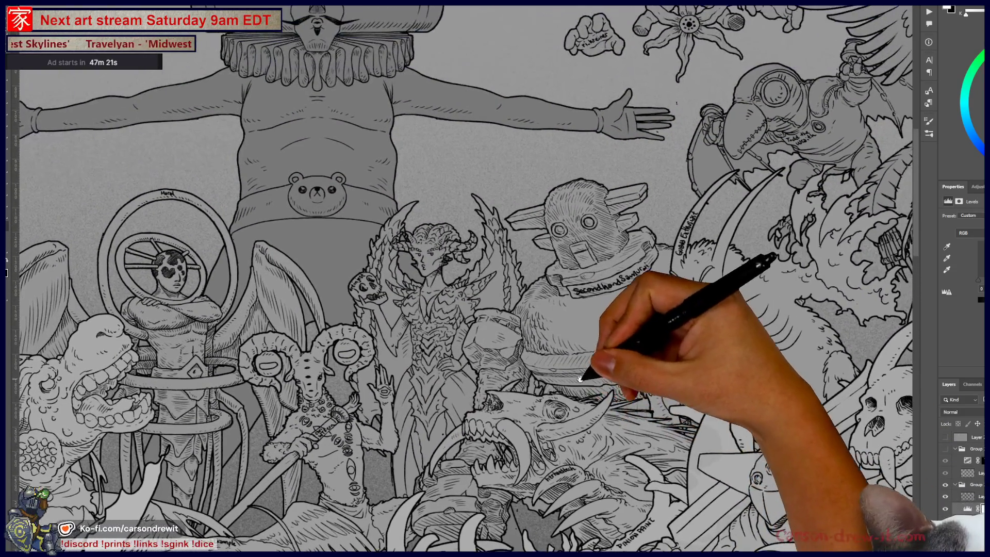
mouse_move(410, 370)
mouse_down()
mouse_move(476, 420)
mouse_move(728, 264)
mouse_up()
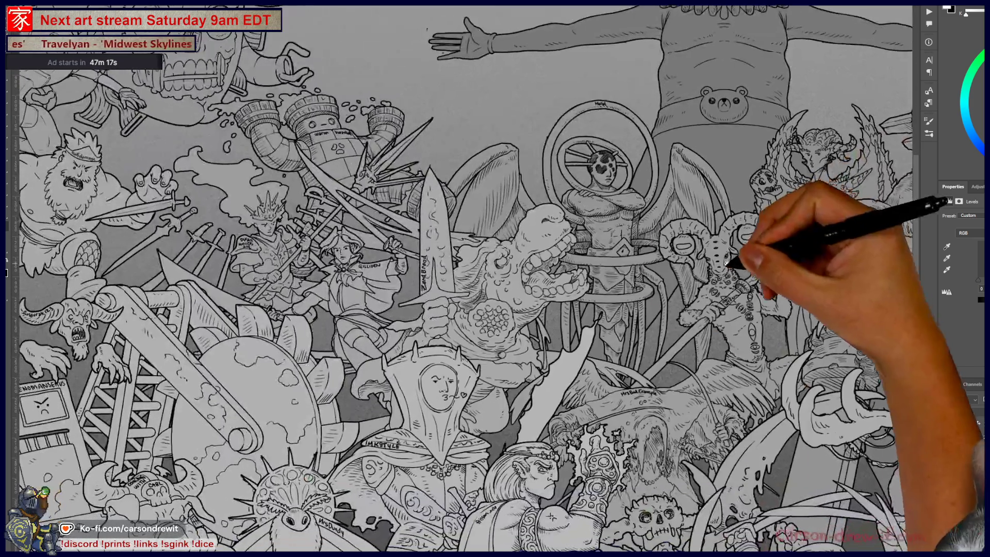
Pan across the skull monster, warrior, VENOMANSERUS cube and lower-left figures to the raccoon
drag(570, 354, 771, 375)
drag(504, 365, 604, 398)
mouse_move(481, 409)
mouse_down()
mouse_move(597, 371)
mouse_move(641, 265)
mouse_up()
mouse_move(420, 287)
mouse_down()
mouse_move(480, 369)
mouse_move(513, 222)
mouse_up()
drag(513, 365, 476, 310)
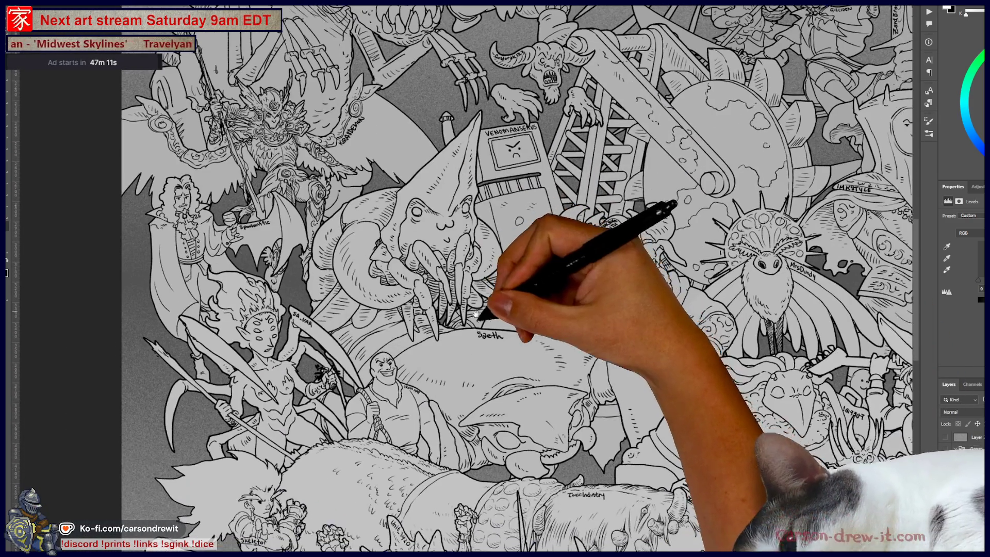
drag(548, 398, 482, 412)
mouse_move(540, 424)
mouse_down()
mouse_move(571, 394)
mouse_move(564, 283)
mouse_up()
mouse_move(663, 397)
mouse_down()
mouse_move(641, 298)
mouse_move(299, 365)
mouse_move(290, 397)
mouse_up()
drag(624, 437, 593, 392)
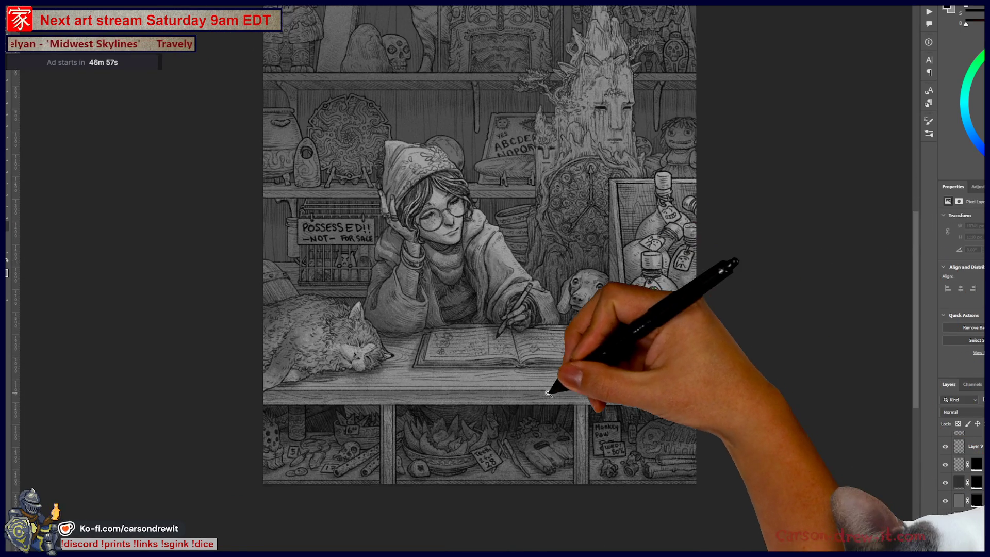
Add empty Layer 30 with the lower layers' mask copied onto it, moved above Layer 14
key(ctrl+plus)
scroll(576, 442, up, 3)
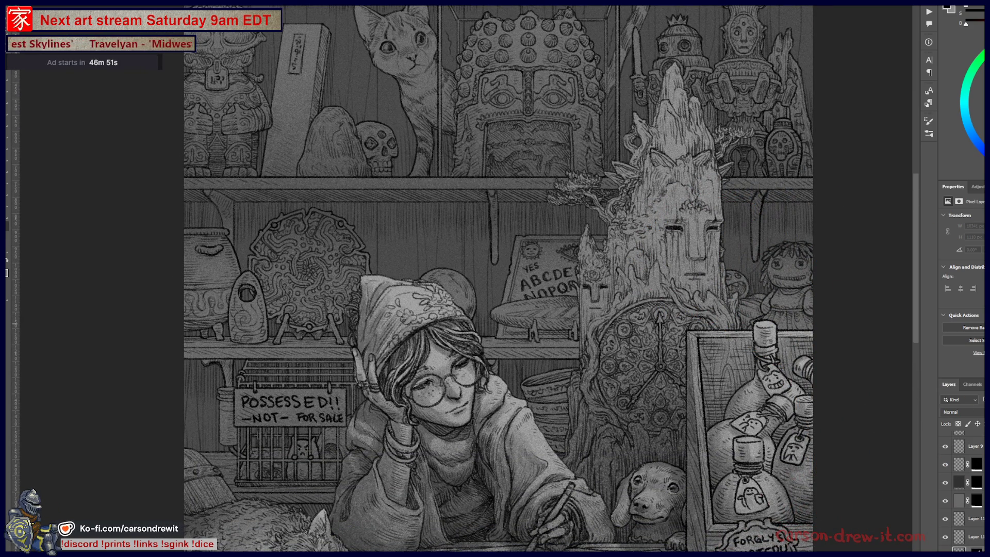
scroll(962, 490, down, 2)
scroll(962, 490, down, 2)
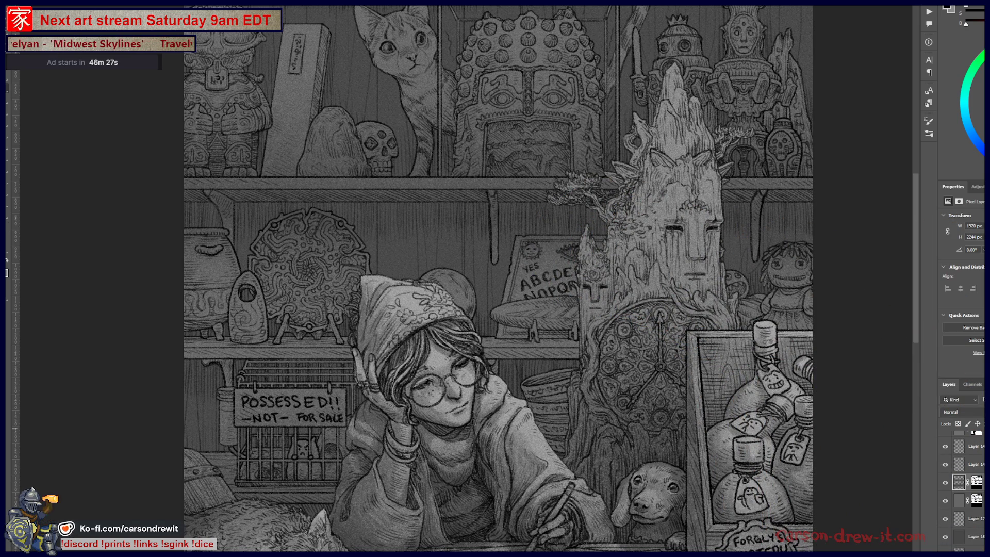
key(ctrl+shift+alt+n)
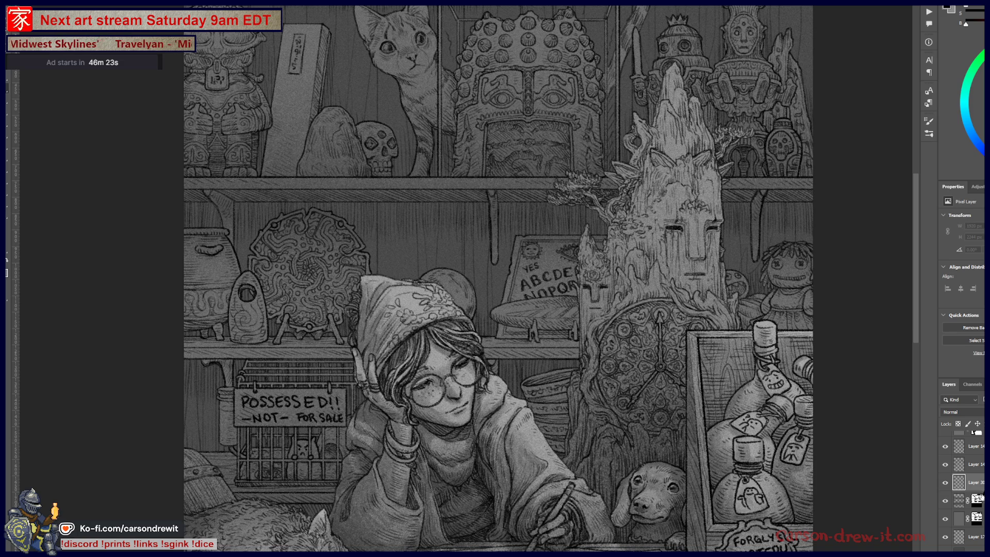
drag(977, 500, 978, 482)
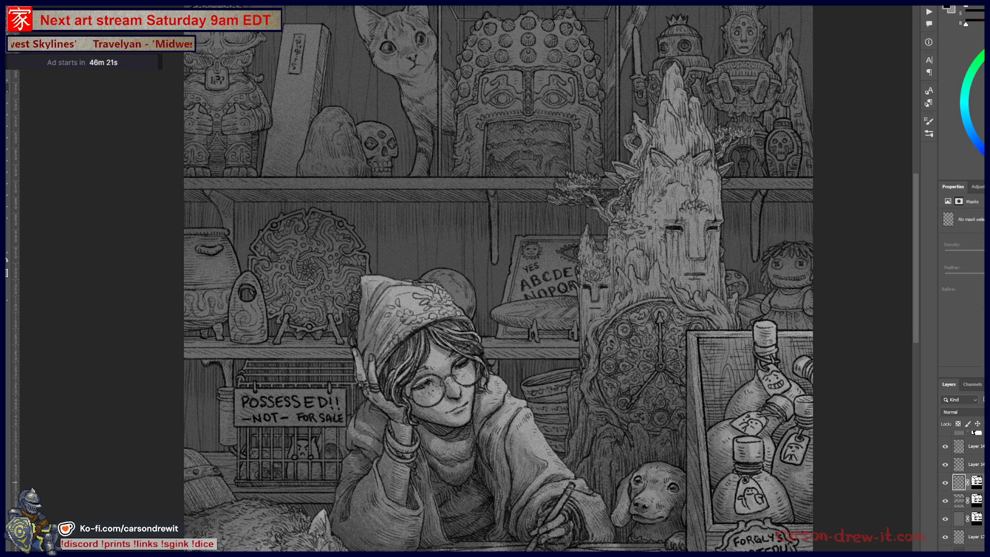
key(ctrl+bracketright)
key(ctrl+bracketright)
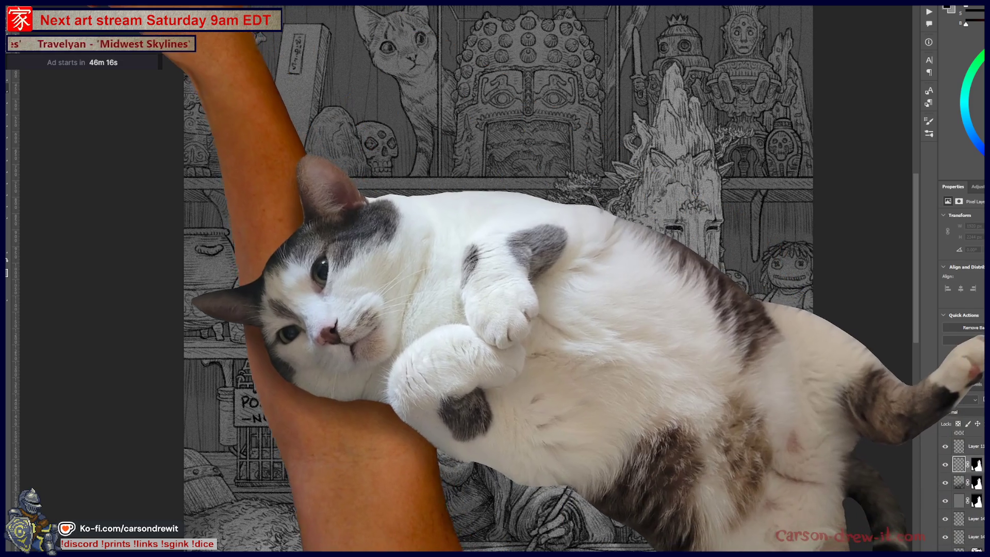
Choose a different brush preset from the canvas brush picker and draw a short test stroke
right_click(15, 67)
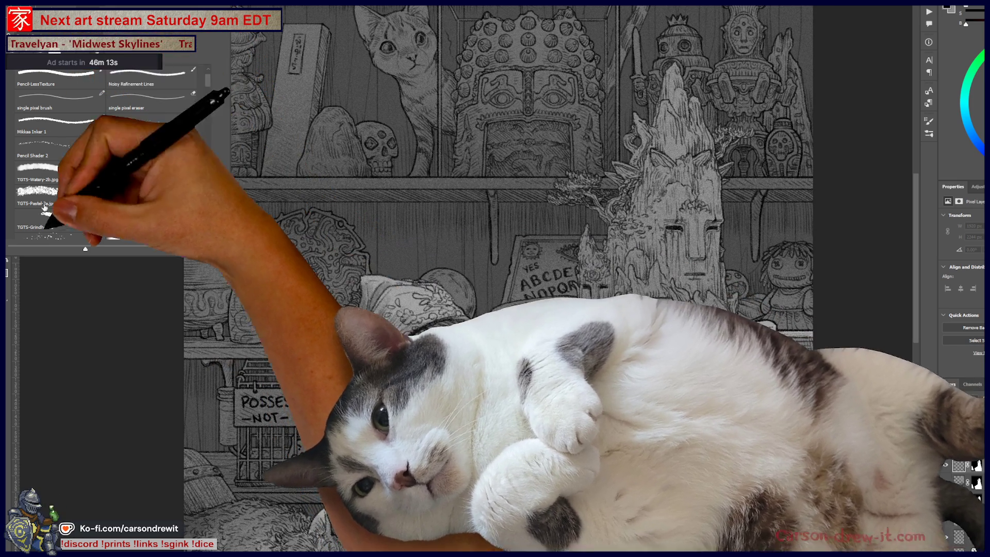
double_click(45, 221)
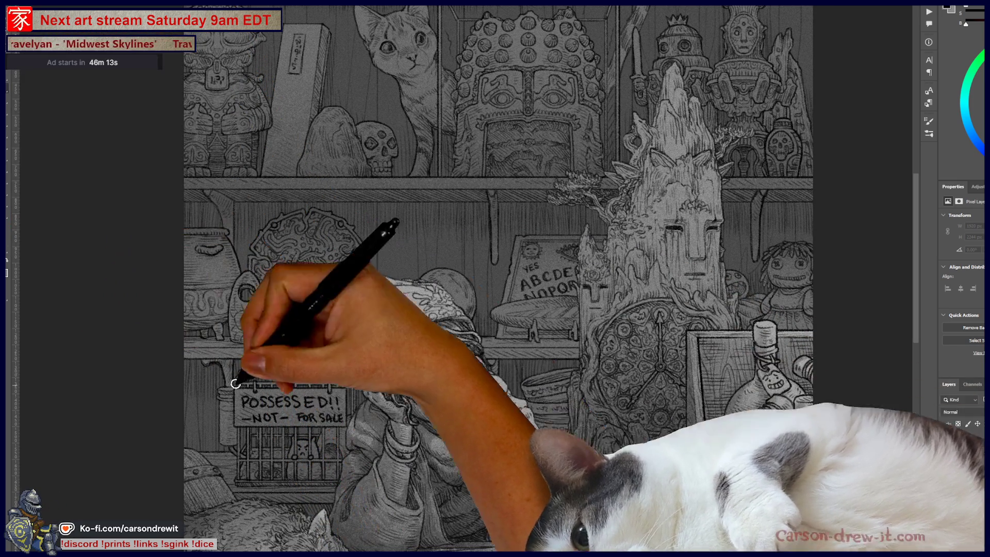
drag(665, 310, 701, 316)
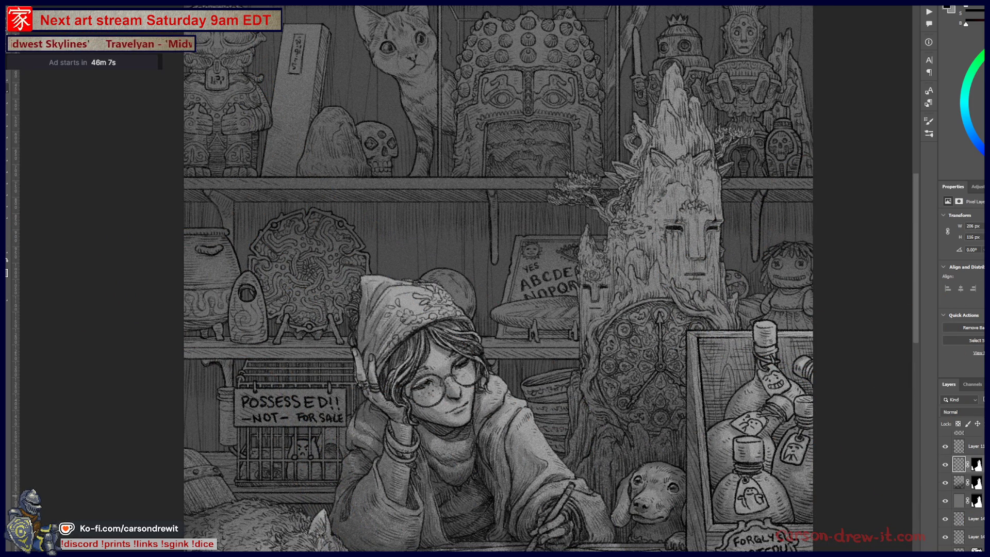
drag(575, 511, 562, 443)
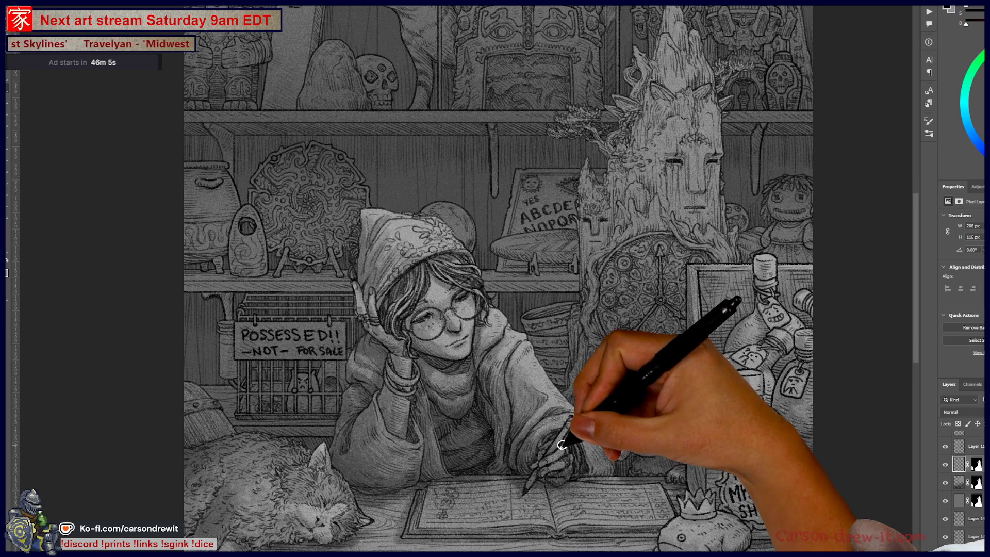
scroll(567, 452, up, 1)
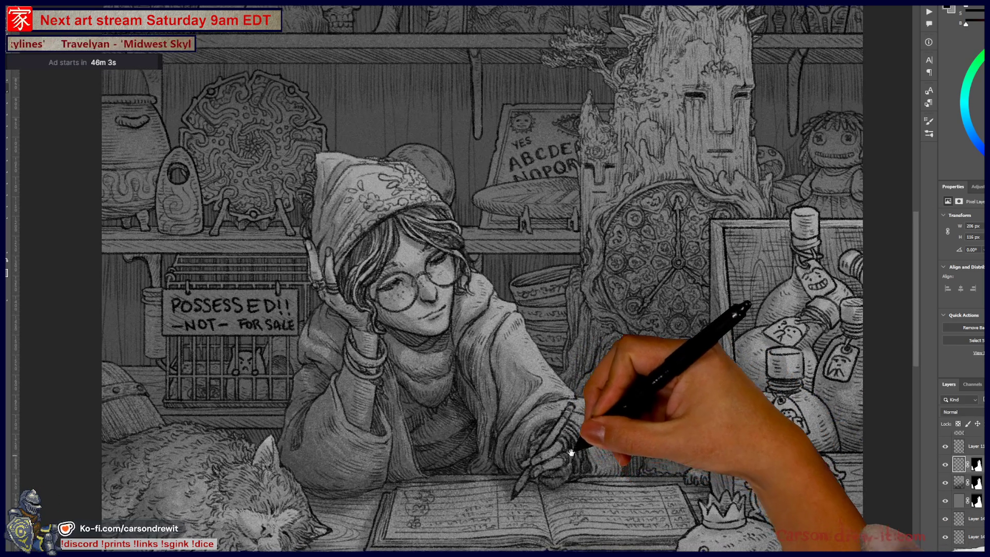
drag(571, 456, 573, 432)
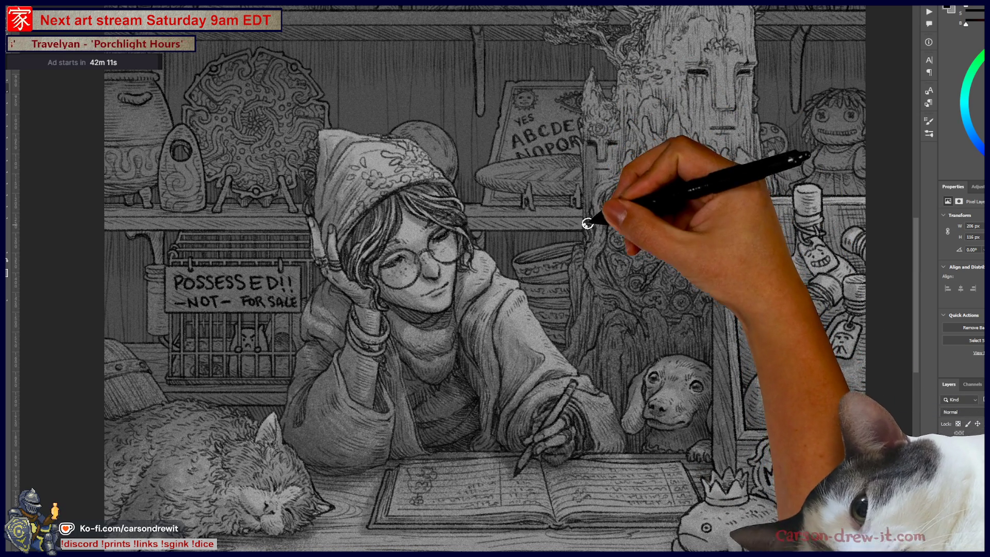
Ink detail strokes across the top of the tree figure and its leafy left tips
drag(588, 225, 652, 160)
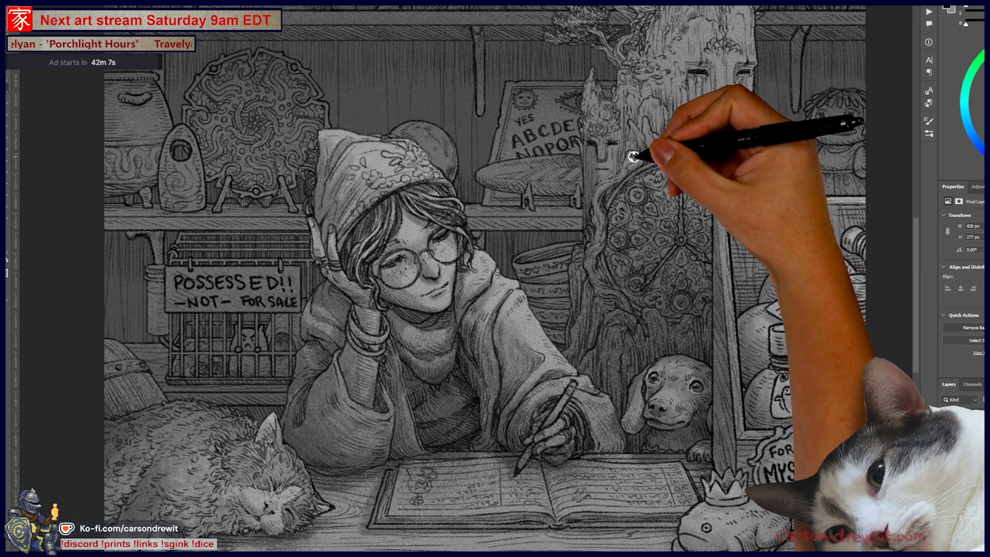
scroll(637, 206, up, 3)
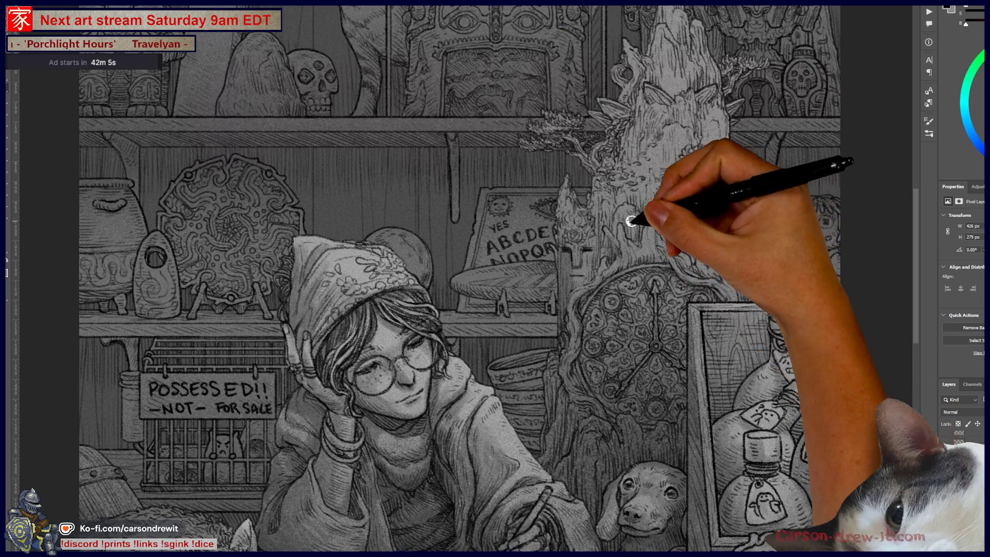
mouse_move(630, 238)
mouse_down()
mouse_move(692, 166)
mouse_move(684, 176)
mouse_move(725, 178)
mouse_up()
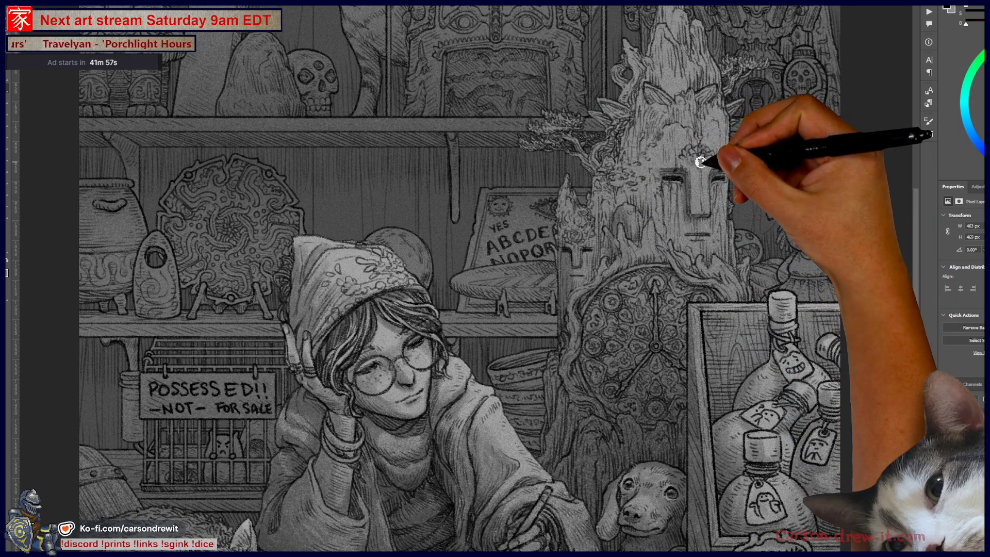
drag(648, 85, 638, 137)
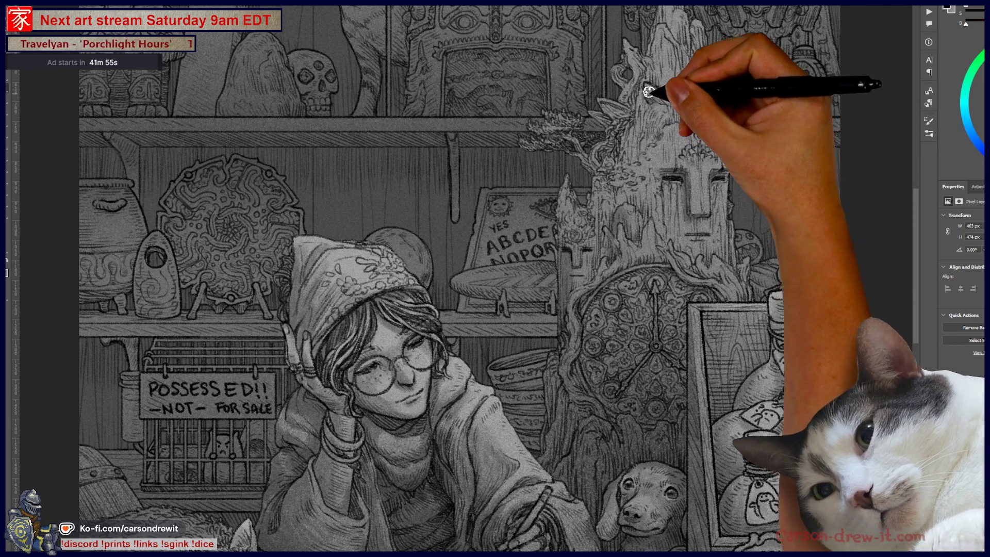
drag(667, 106, 729, 115)
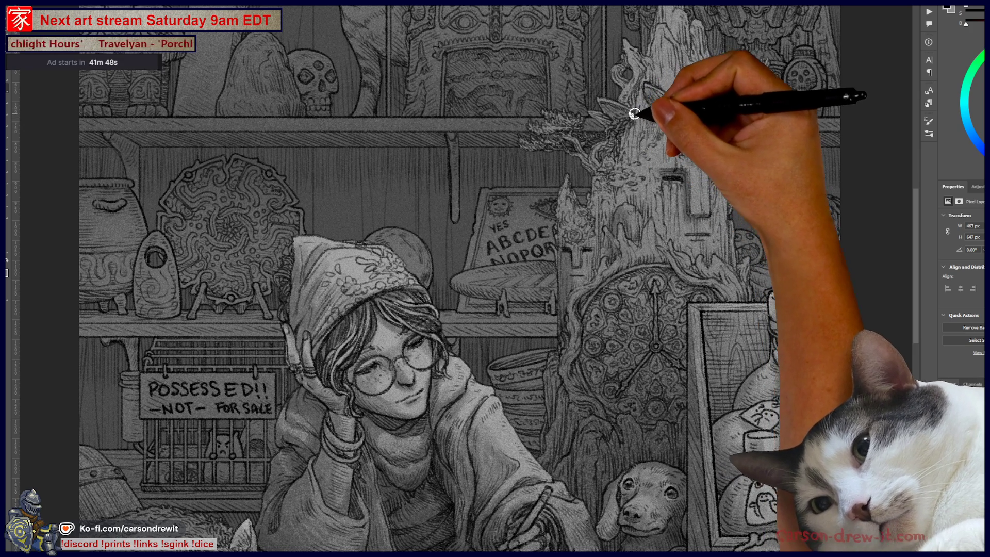
drag(641, 82, 663, 55)
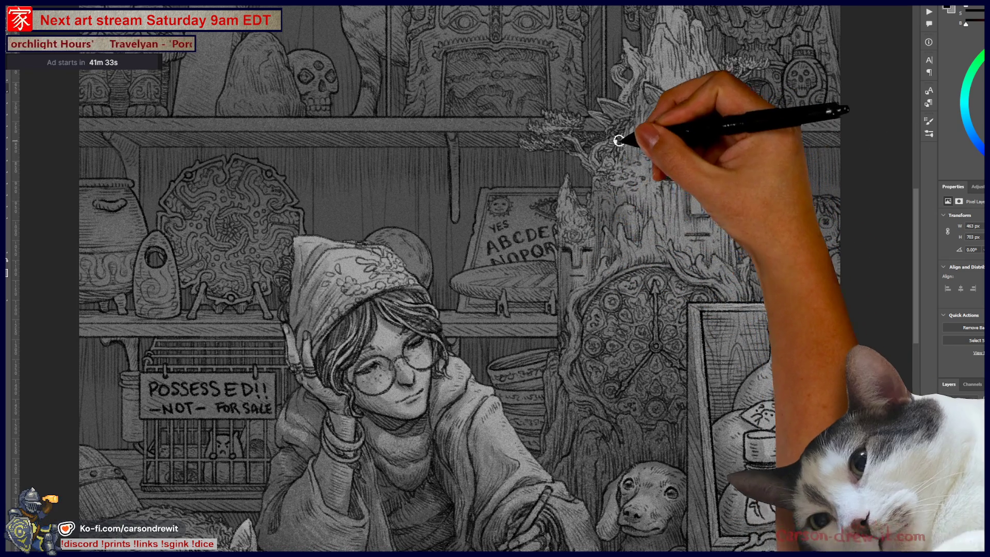
mouse_move(566, 150)
mouse_down()
mouse_move(526, 145)
mouse_move(586, 115)
mouse_move(609, 130)
mouse_move(593, 115)
mouse_move(637, 93)
mouse_move(629, 103)
mouse_up()
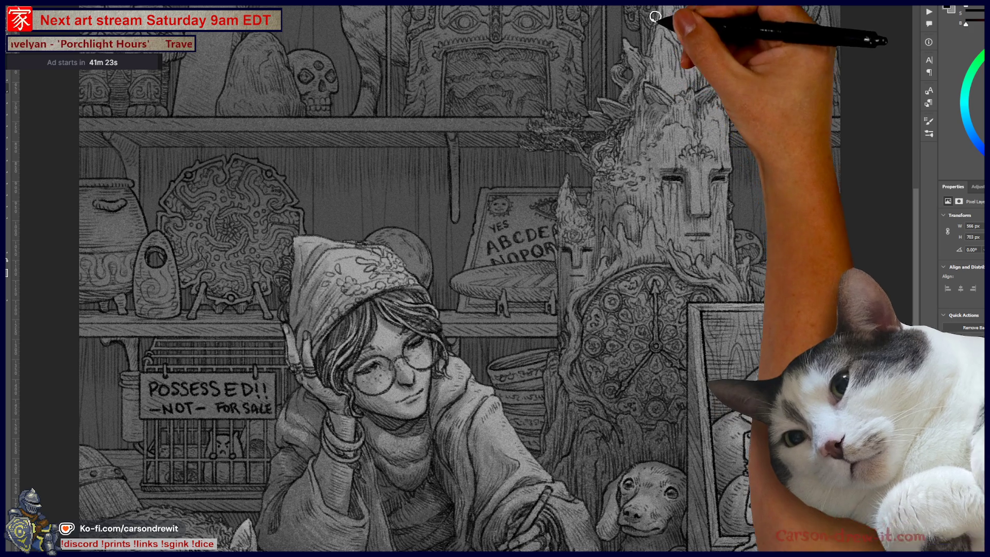
drag(665, 21, 627, 149)
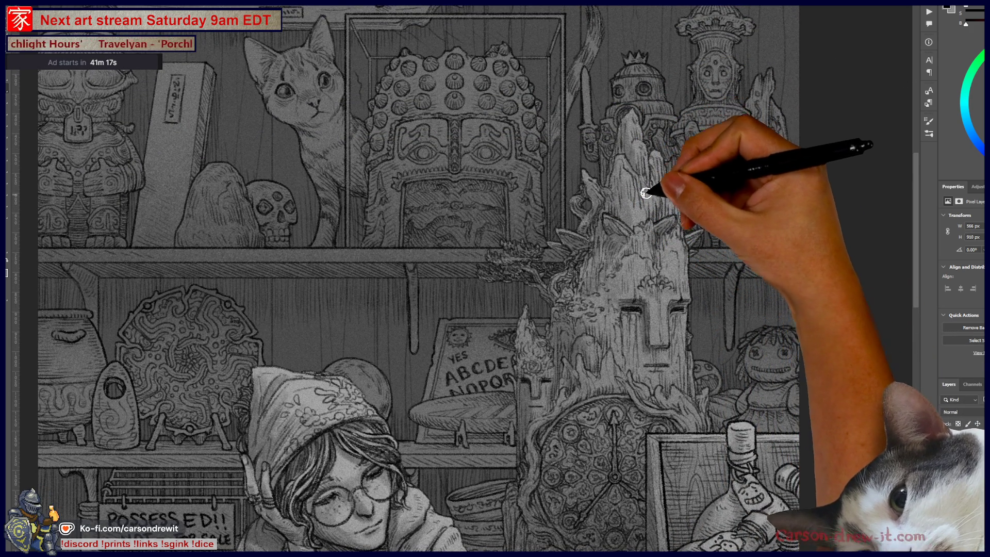
Paint ink strokes down the tree-stump face, around its right eye and cheek
drag(633, 169, 669, 351)
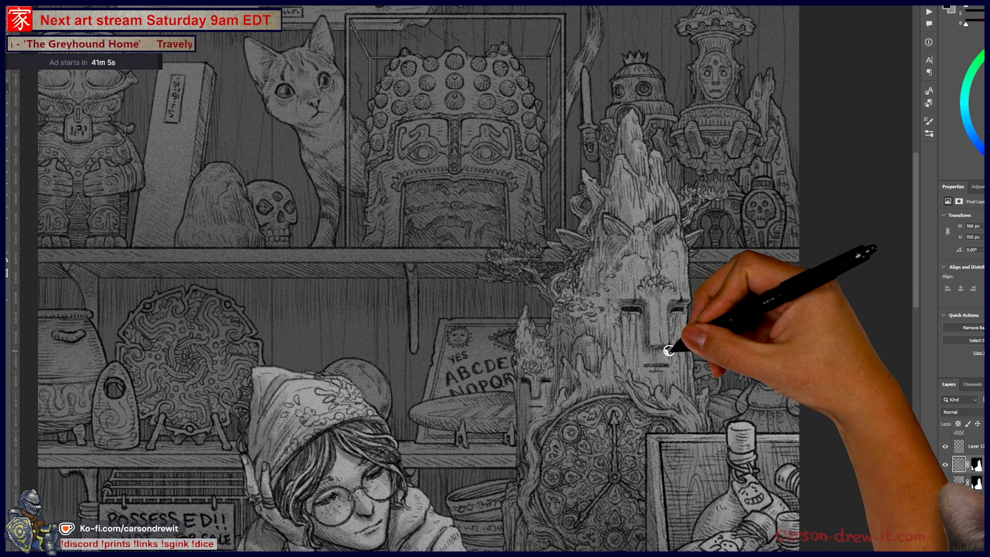
mouse_move(669, 350)
mouse_down()
mouse_move(641, 367)
mouse_move(669, 349)
mouse_up()
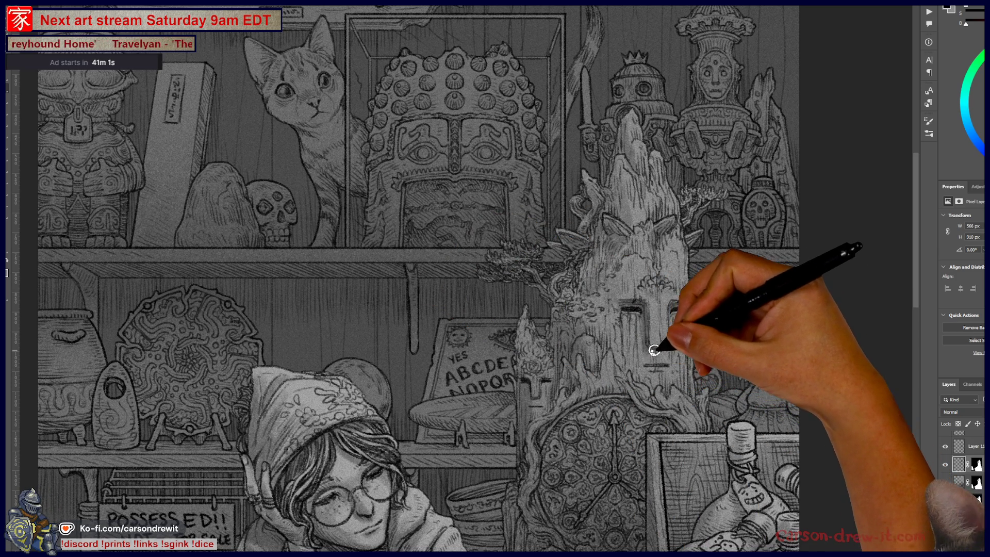
mouse_move(669, 349)
mouse_down()
mouse_move(667, 308)
mouse_move(593, 316)
mouse_up()
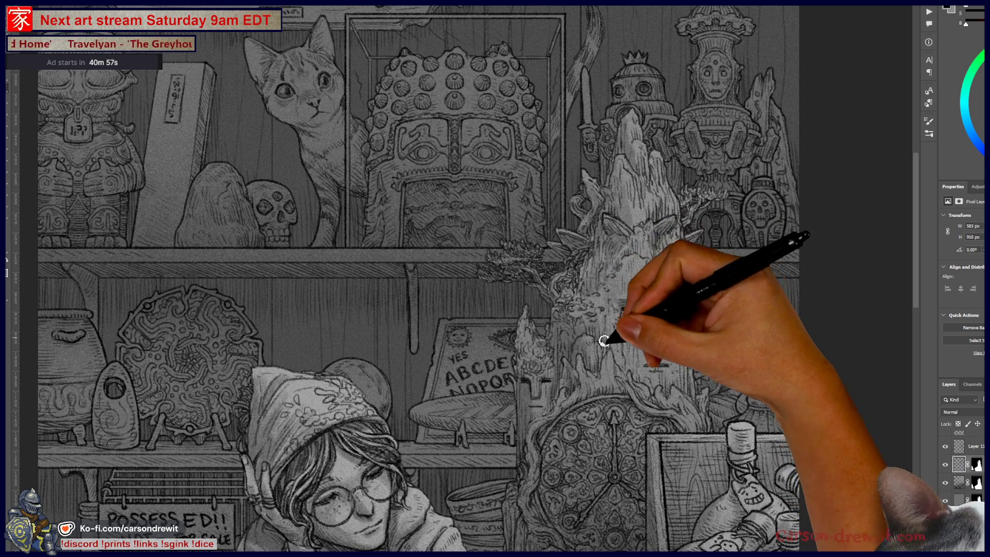
mouse_move(598, 329)
mouse_down()
mouse_move(623, 371)
mouse_move(630, 365)
mouse_move(646, 389)
mouse_move(657, 386)
mouse_move(628, 354)
mouse_move(630, 297)
mouse_up()
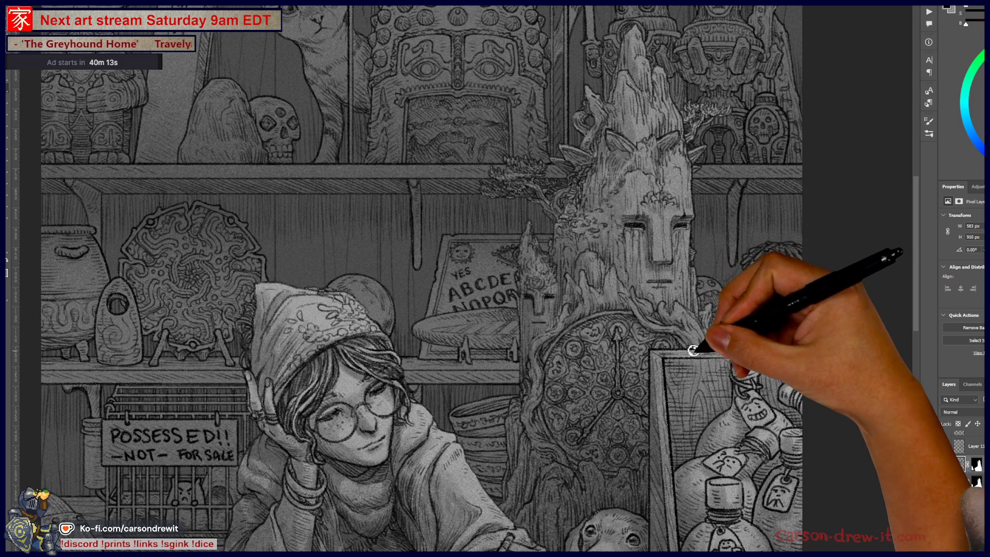
drag(705, 396, 628, 308)
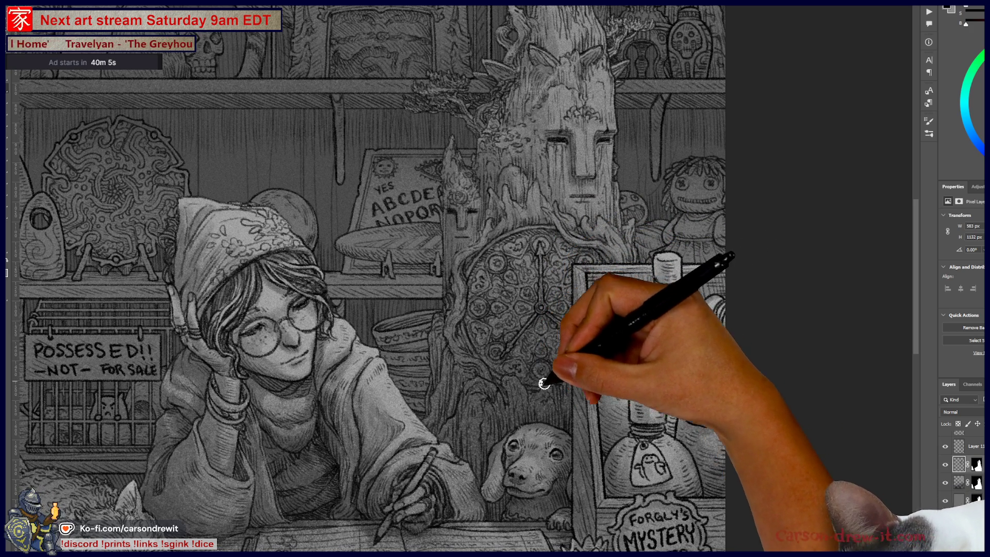
Undo three times to bring back the fuller arrangement of the bottle box
key(ctrl+z)
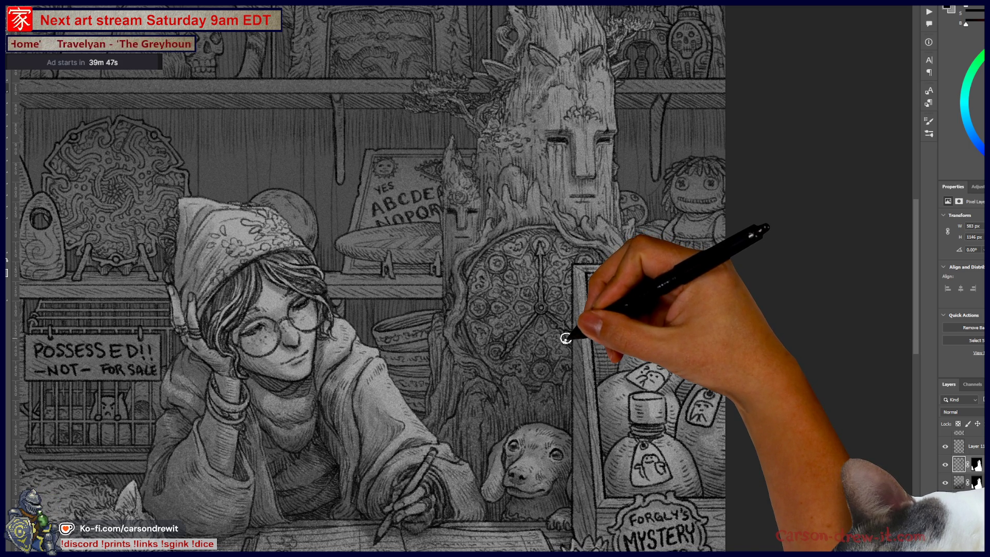
key(ctrl+z)
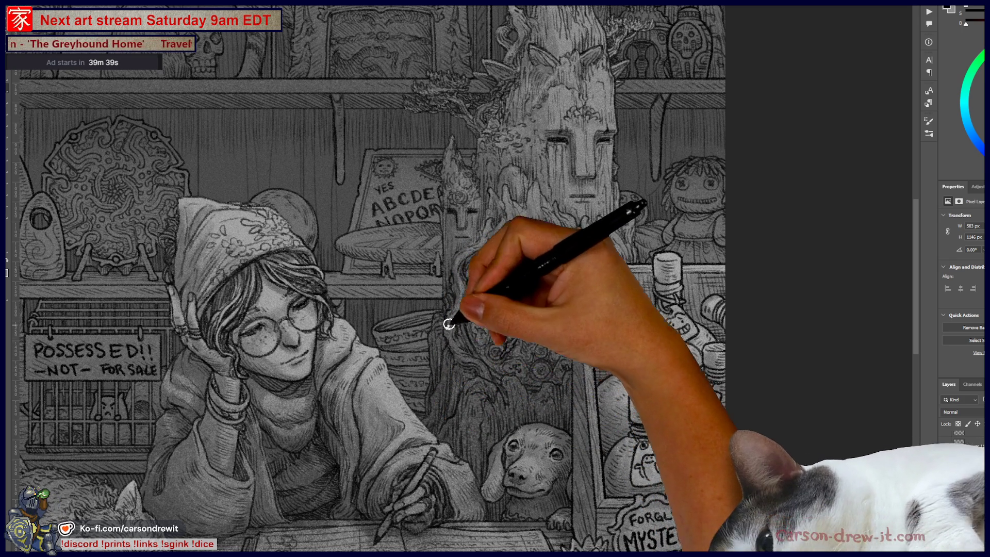
key(ctrl+z)
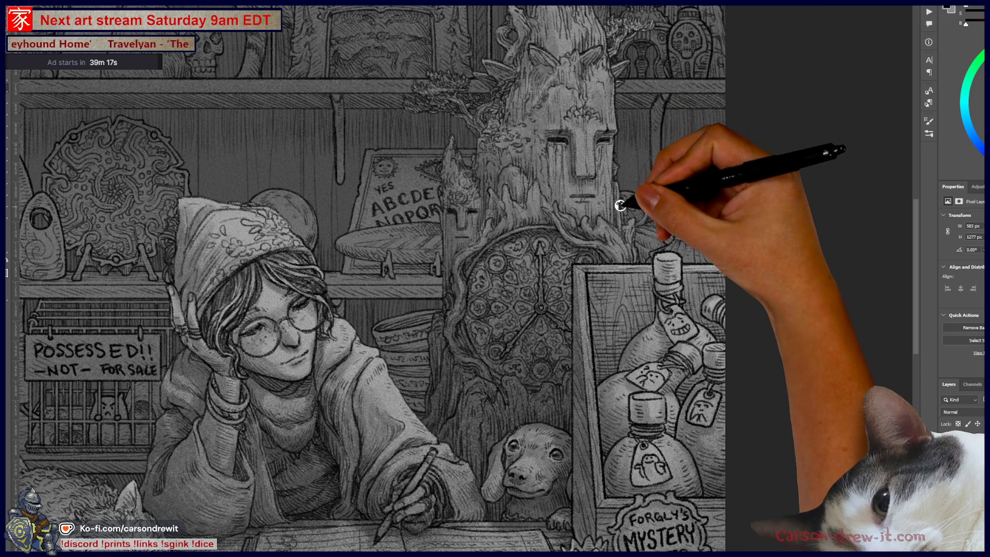
scroll(625, 173, up, 3)
scroll(567, 154, up, 2)
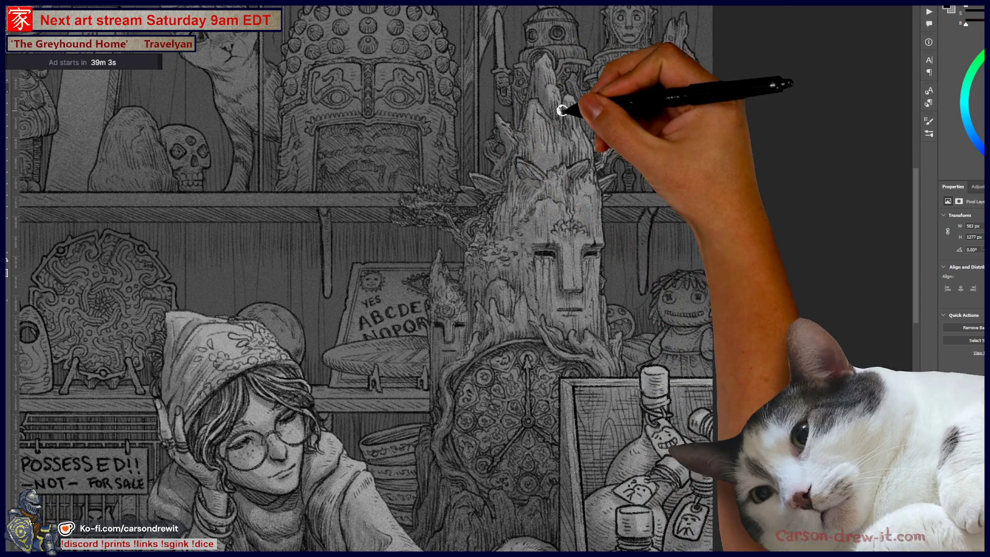
drag(564, 232, 568, 157)
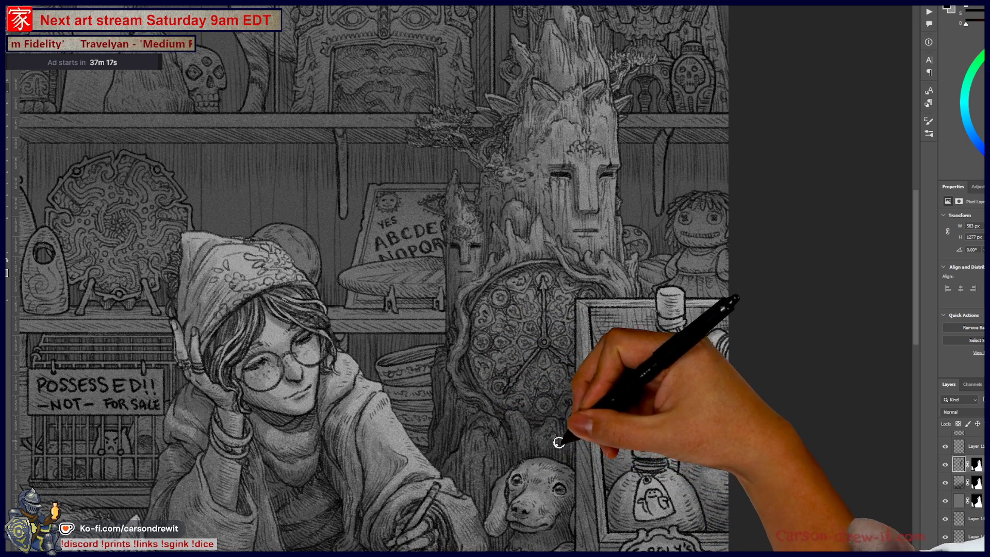
Add small touch-up strokes near the shopkeeper's writing hand and at the tree figure's roots
drag(554, 456, 627, 283)
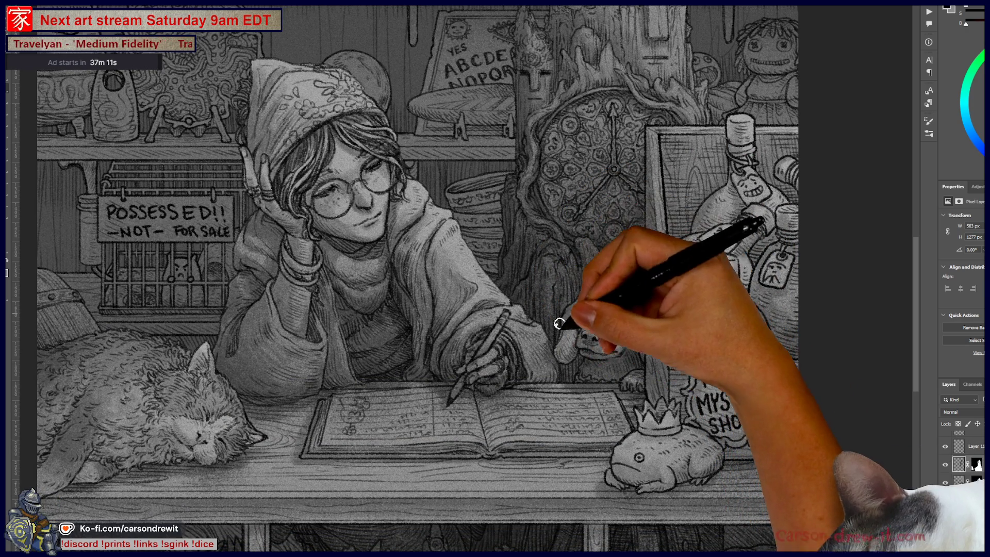
drag(564, 343, 568, 336)
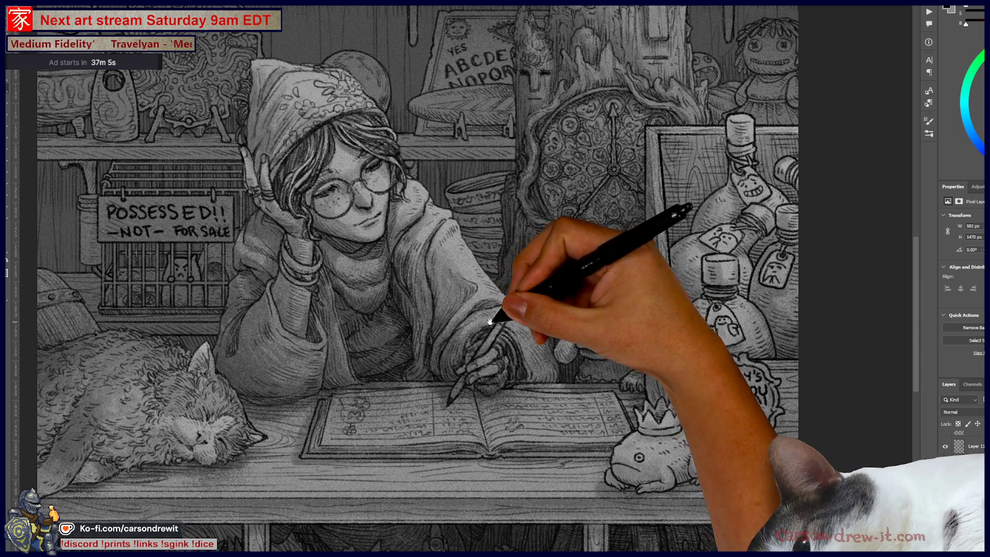
drag(524, 251, 536, 416)
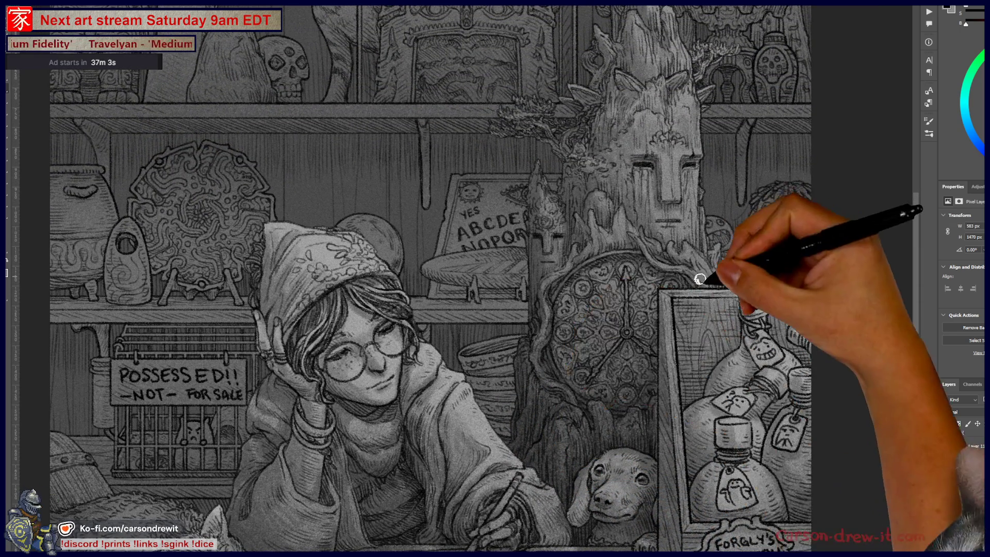
drag(707, 265, 711, 232)
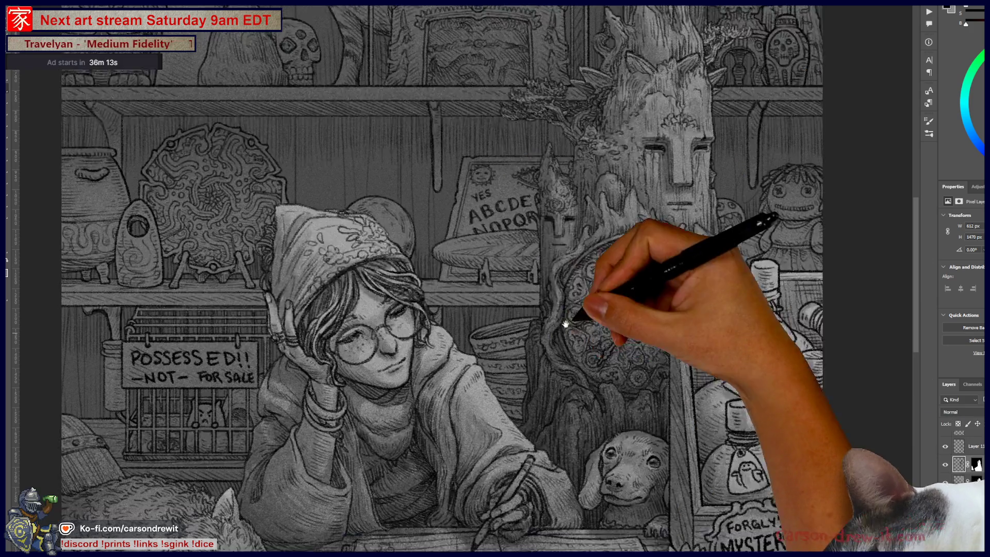
drag(579, 316, 674, 265)
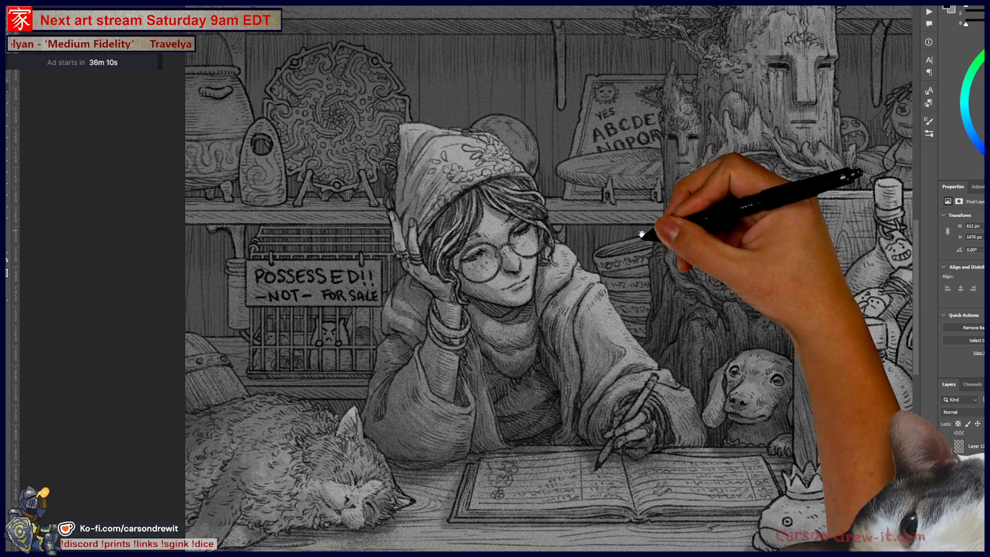
mouse_move(647, 227)
mouse_down()
mouse_move(568, 413)
mouse_move(649, 385)
mouse_up()
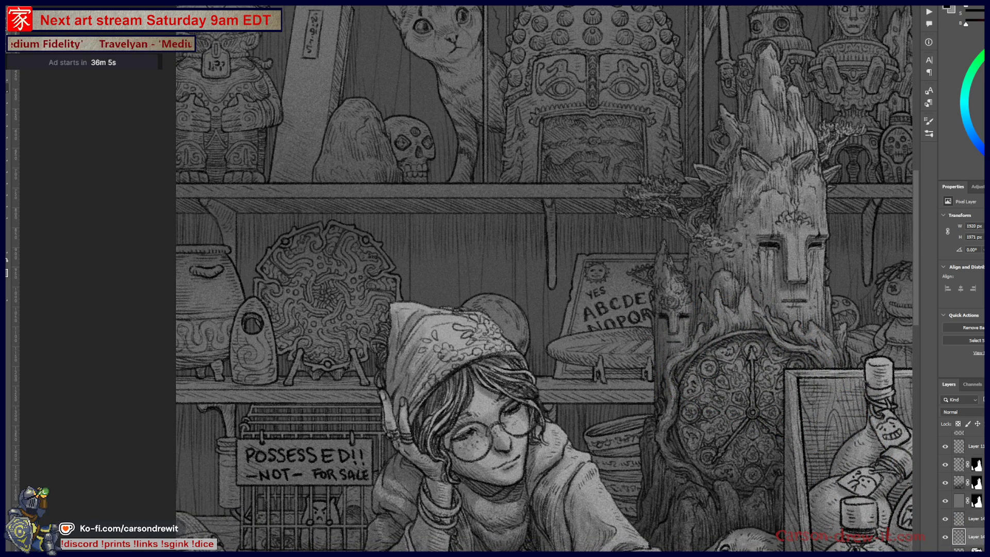
Toggle a drawing layer's visibility to compare, leaving it hidden
click(947, 537)
click(949, 538)
click(949, 520)
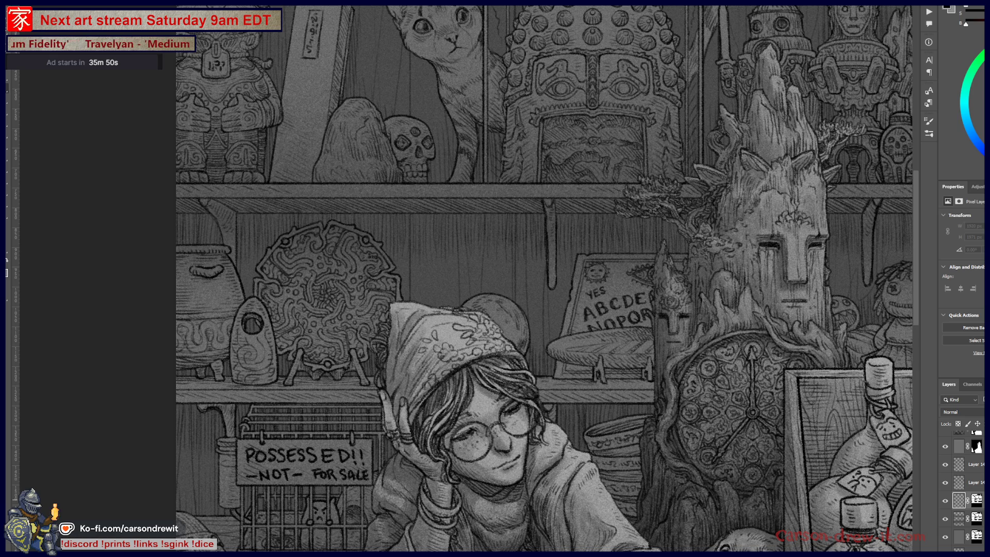
mouse_move(524, 218)
mouse_down()
mouse_move(588, 188)
mouse_move(643, 224)
mouse_up()
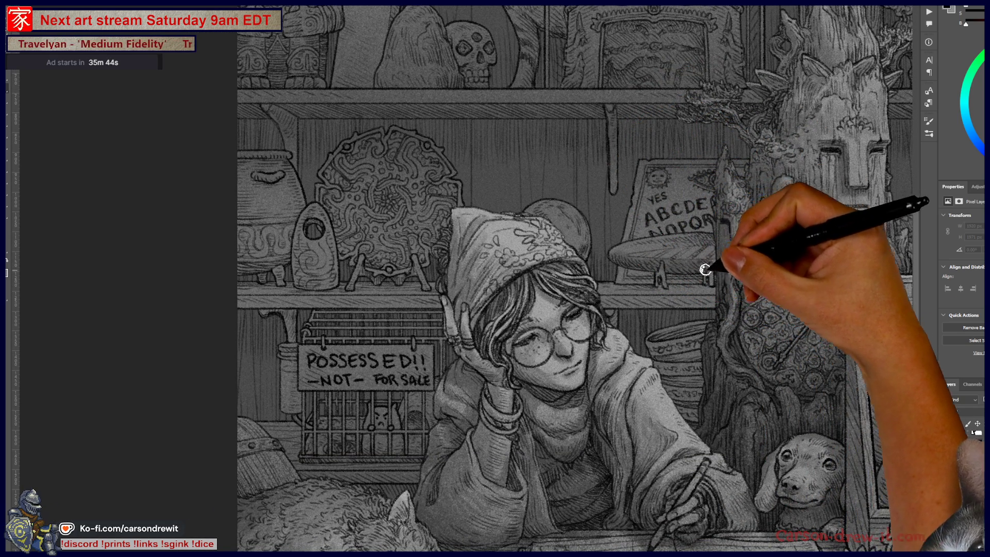
Add light strokes around the small masked figure, the shelf, the POSSESSED sign and cage
drag(651, 244, 720, 240)
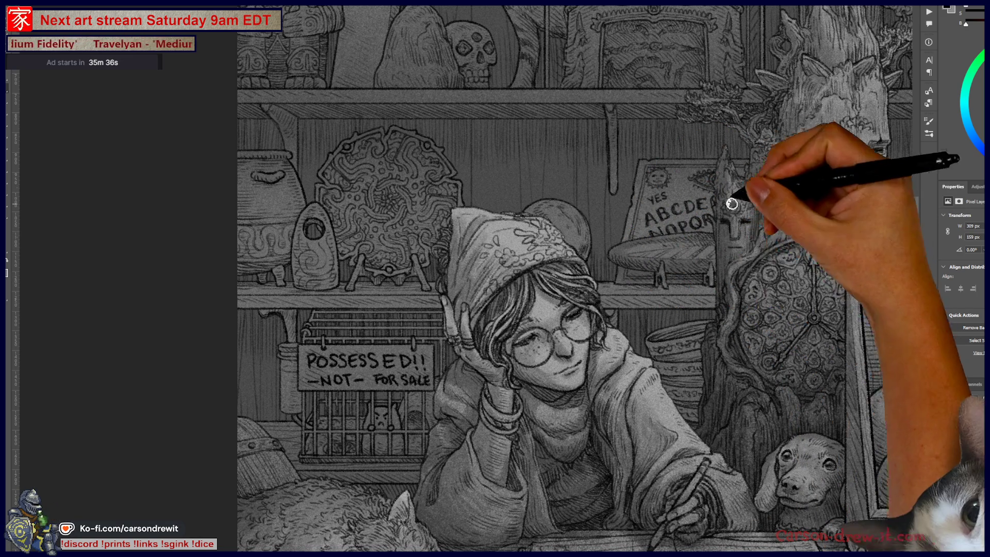
mouse_move(635, 204)
mouse_down()
mouse_move(643, 234)
mouse_move(634, 236)
mouse_up()
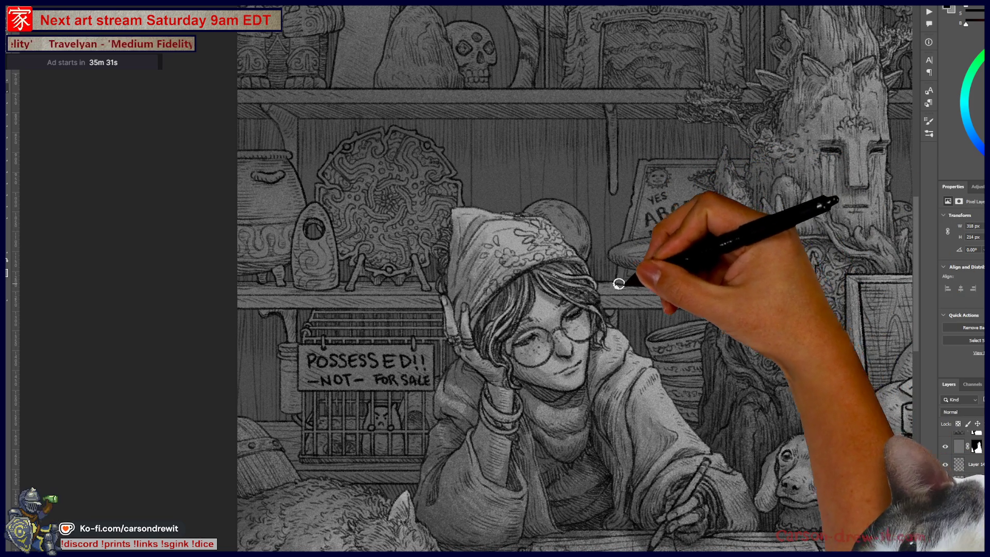
drag(617, 283, 653, 287)
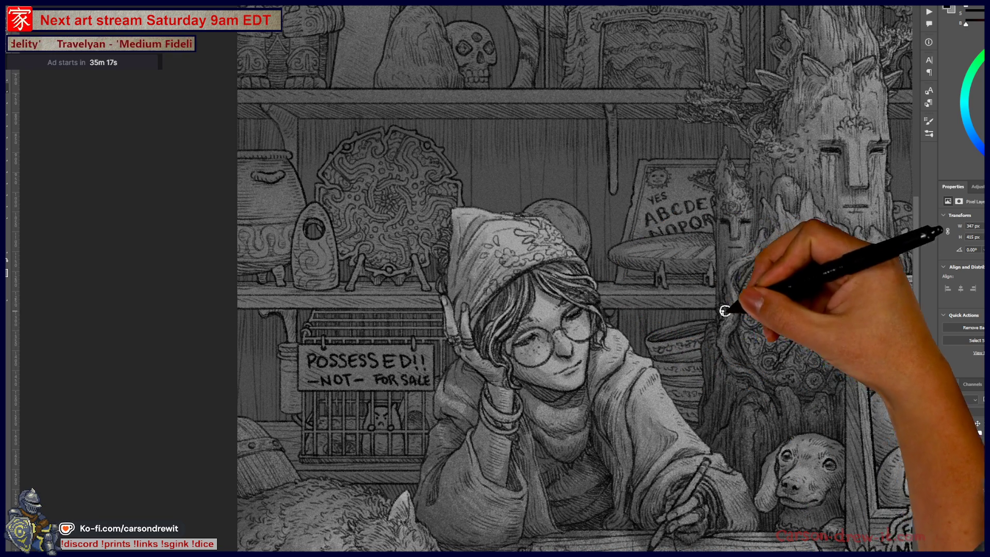
drag(459, 331, 454, 326)
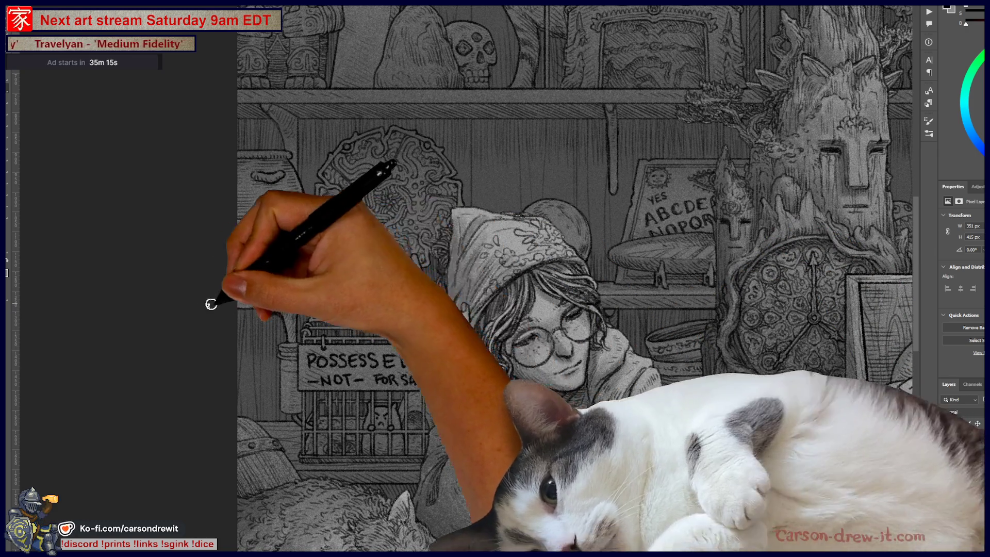
mouse_move(425, 300)
mouse_down()
mouse_move(326, 315)
mouse_move(352, 337)
mouse_up()
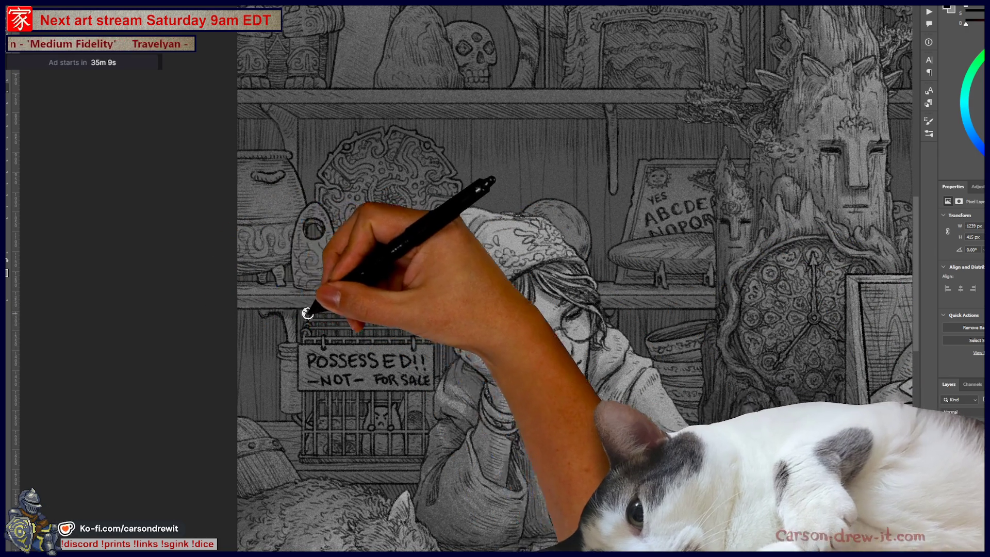
drag(299, 312, 293, 328)
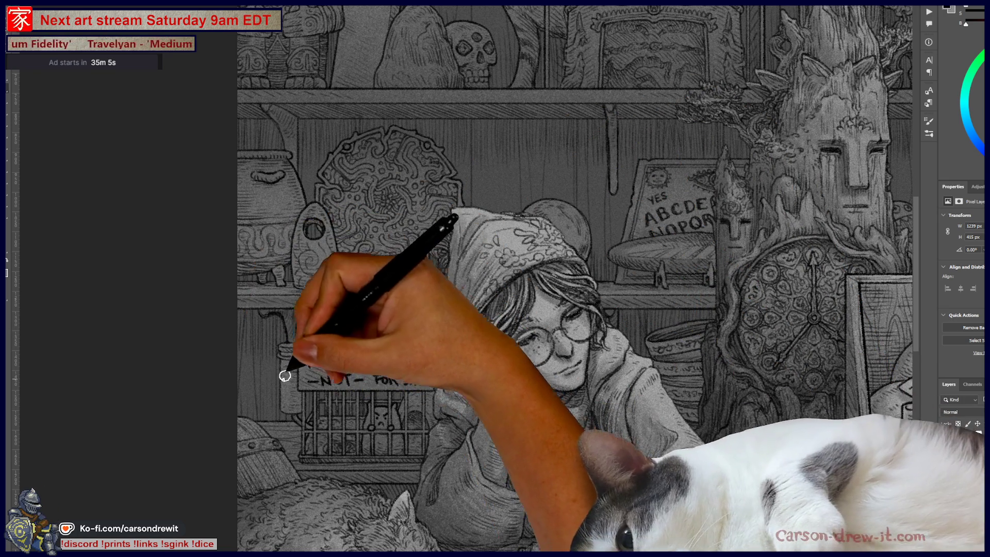
drag(290, 416, 299, 390)
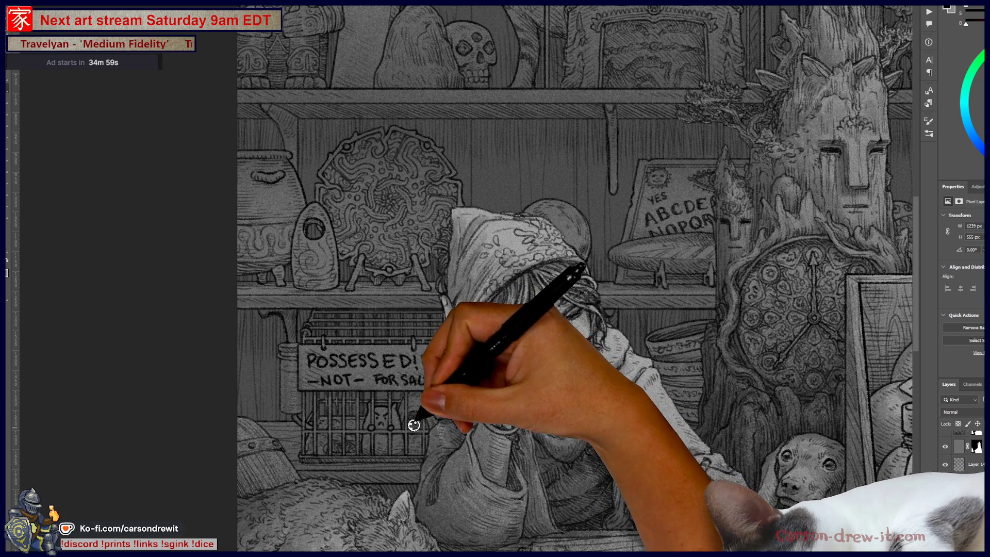
Brush highlights onto the shopkeeper's hood and lower body
drag(414, 446, 431, 410)
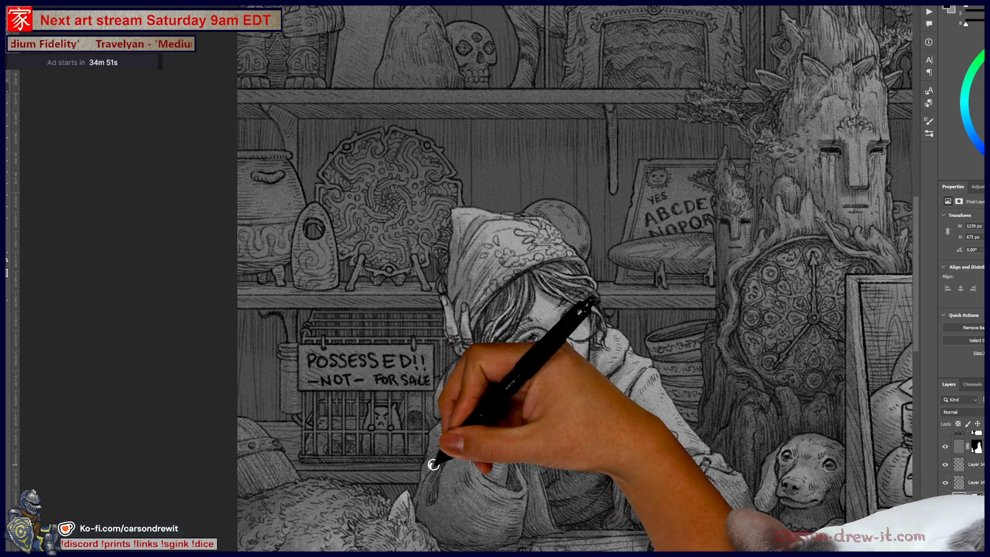
drag(431, 465, 299, 465)
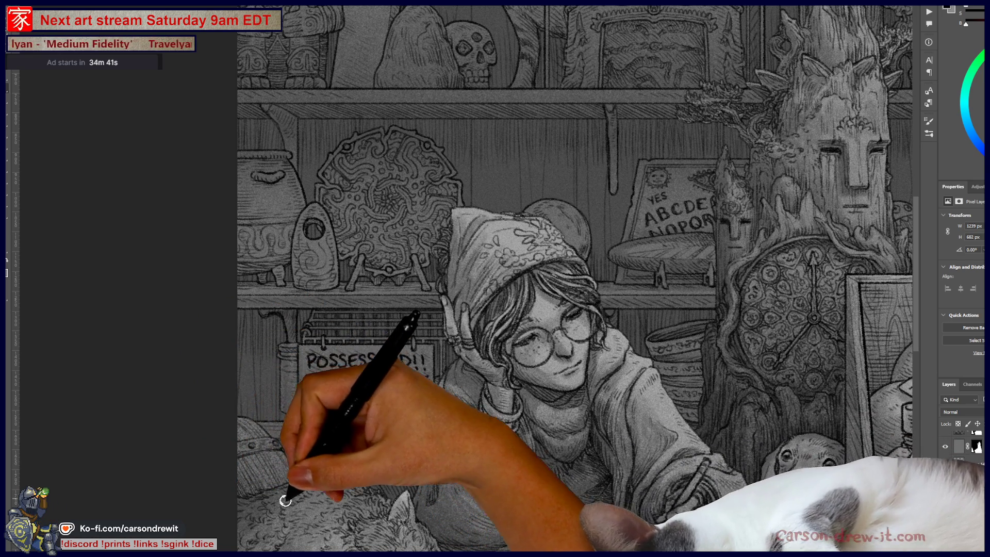
drag(277, 491, 342, 448)
drag(354, 388, 414, 488)
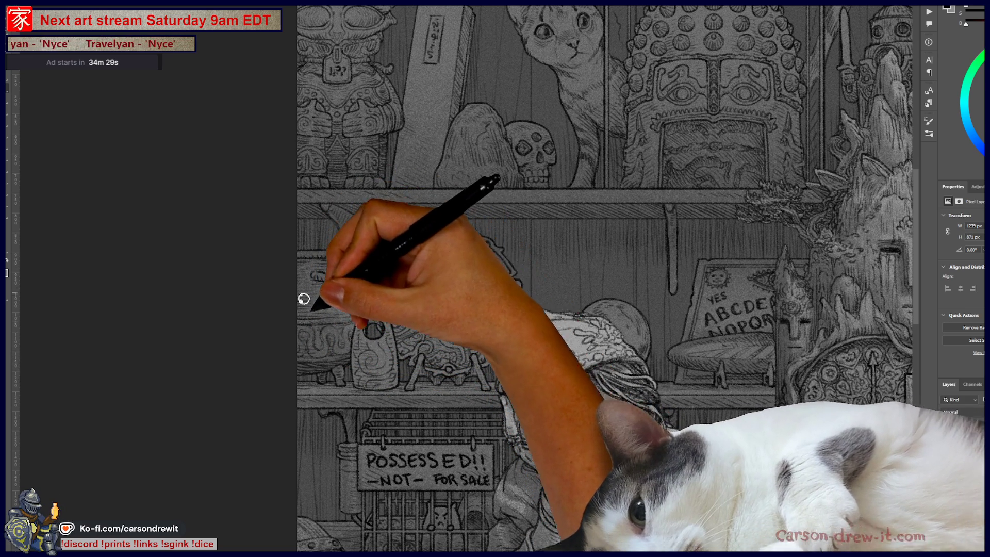
Paint brush strokes around the cauldron and its rim, the ornate disc's right edge and the upper shelf edge
drag(365, 305, 343, 262)
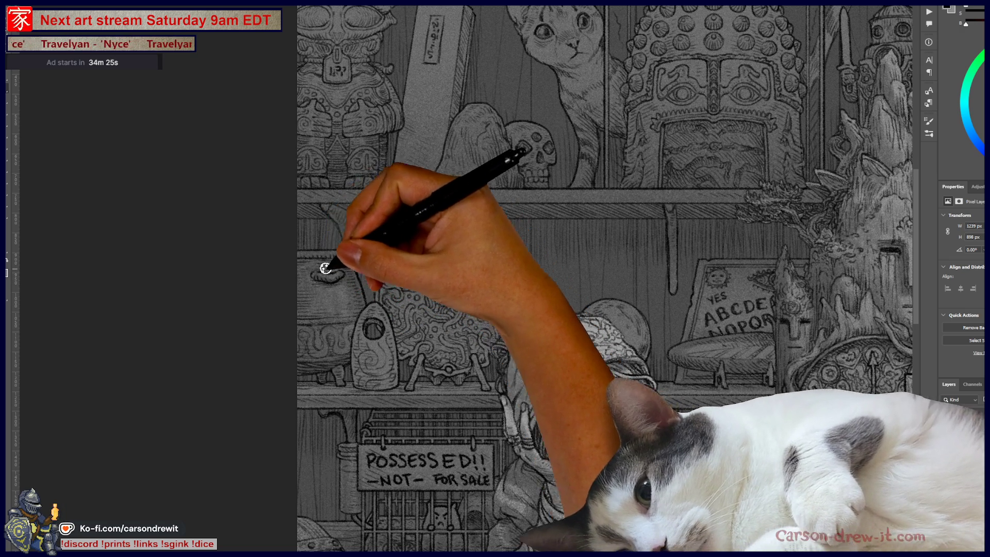
mouse_move(332, 260)
mouse_down()
mouse_move(300, 284)
mouse_move(314, 326)
mouse_up()
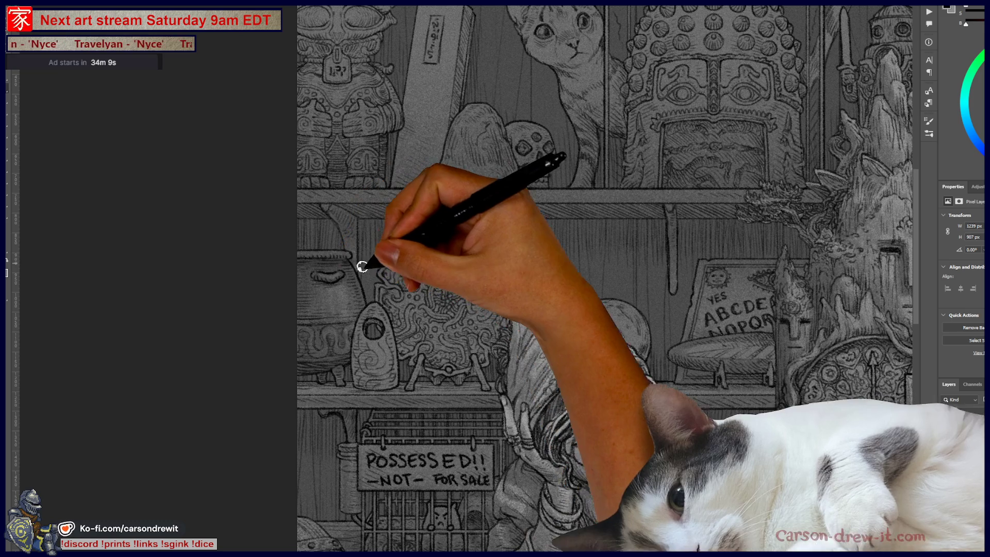
drag(360, 260, 373, 293)
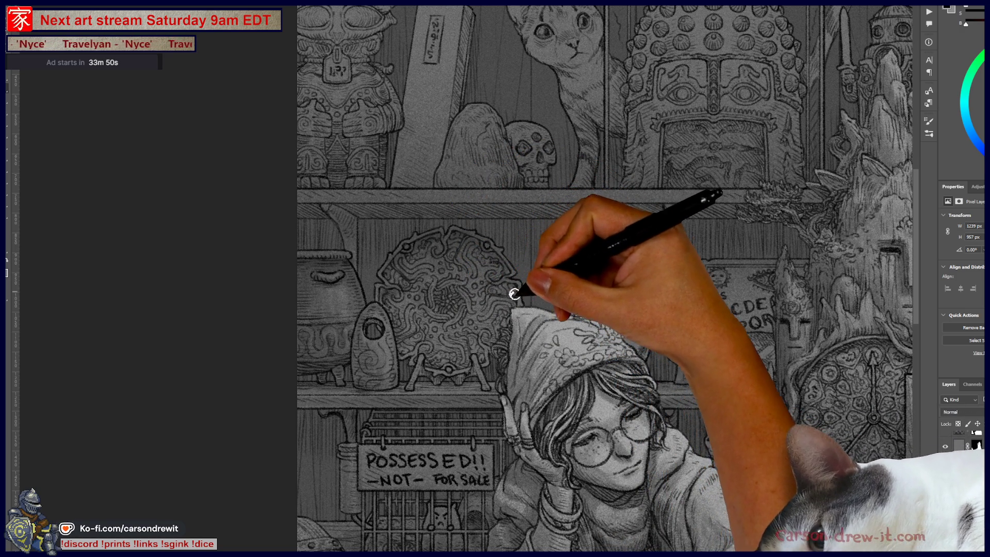
drag(516, 290, 503, 332)
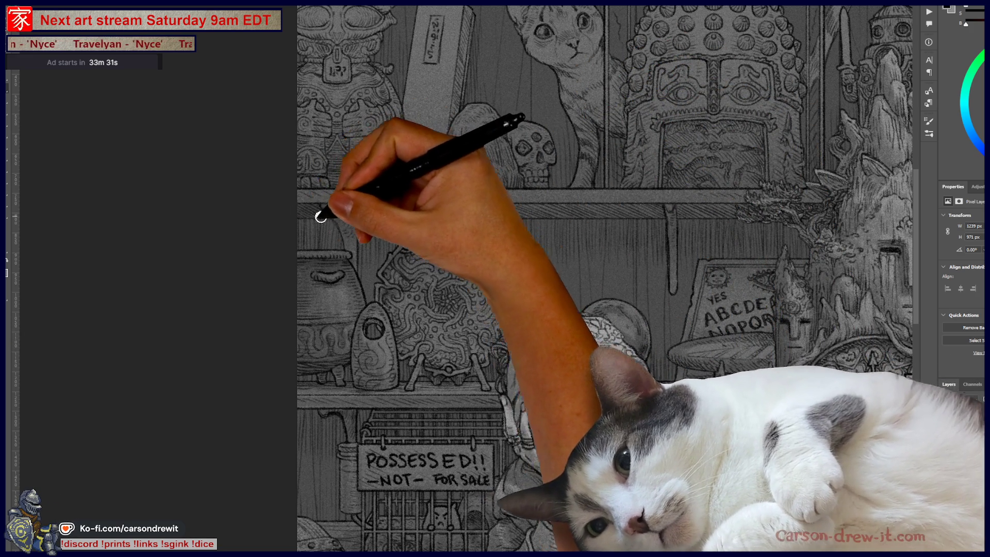
drag(358, 220, 369, 269)
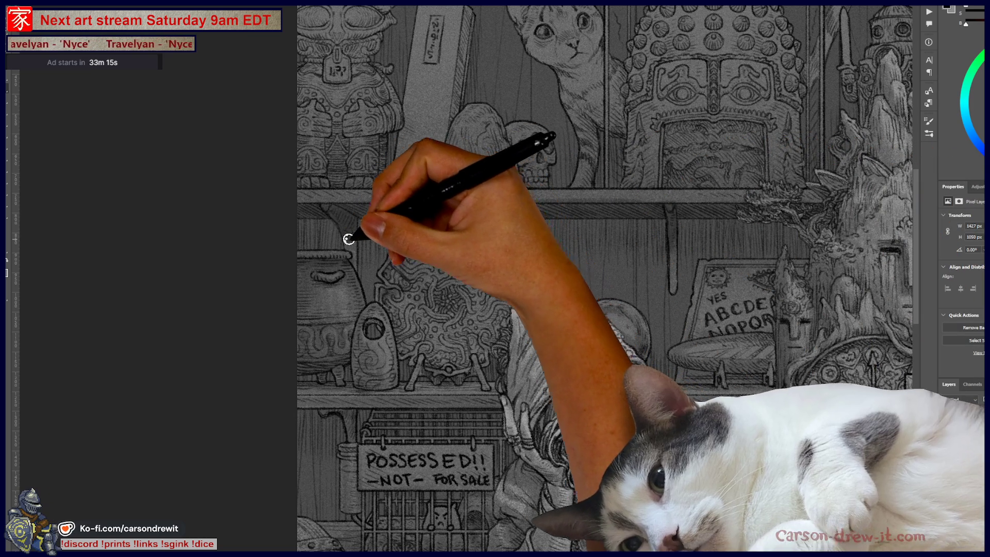
drag(343, 234, 344, 299)
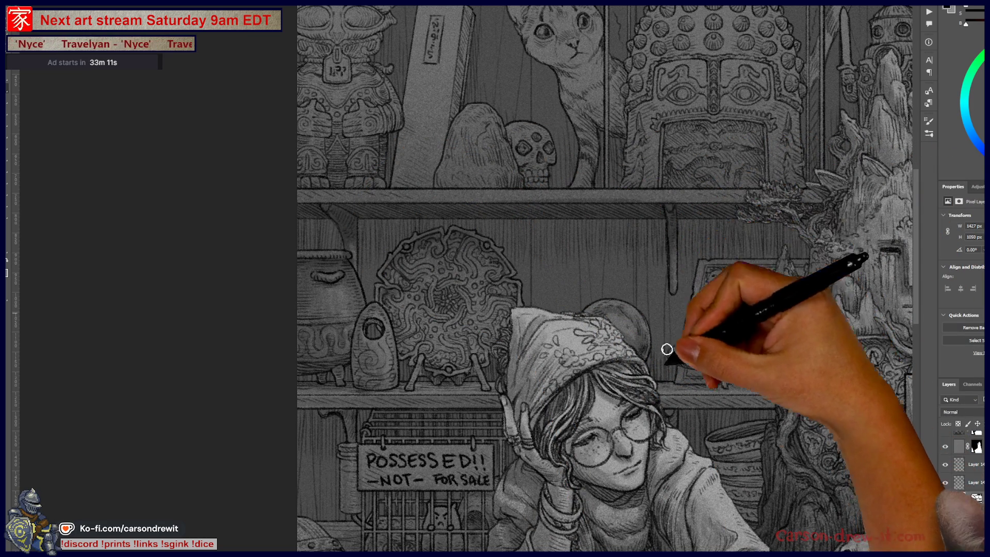
drag(560, 244, 531, 315)
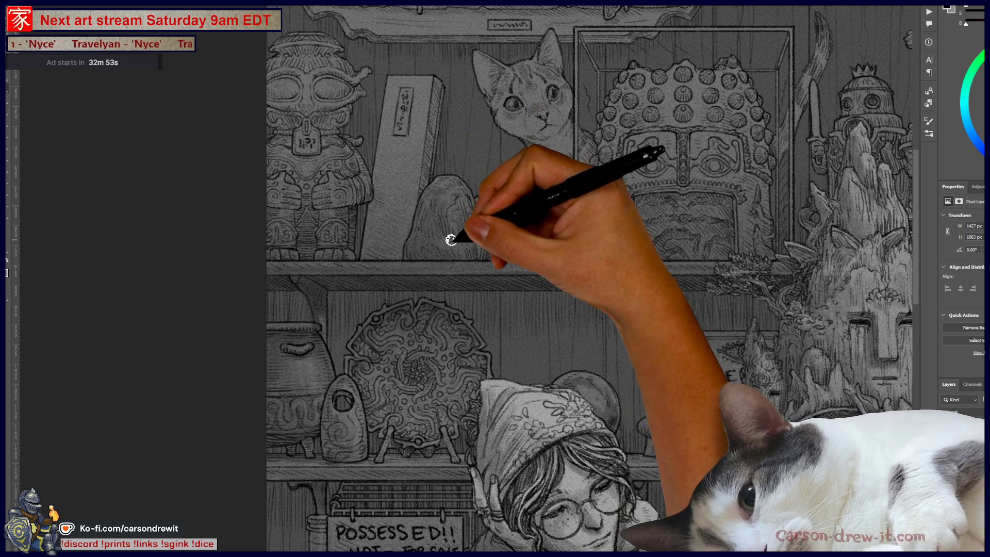
Brush strokes over the shelf rock, inside the display case and on the studded helmet, undoing the cat-ear stroke
drag(426, 196, 453, 222)
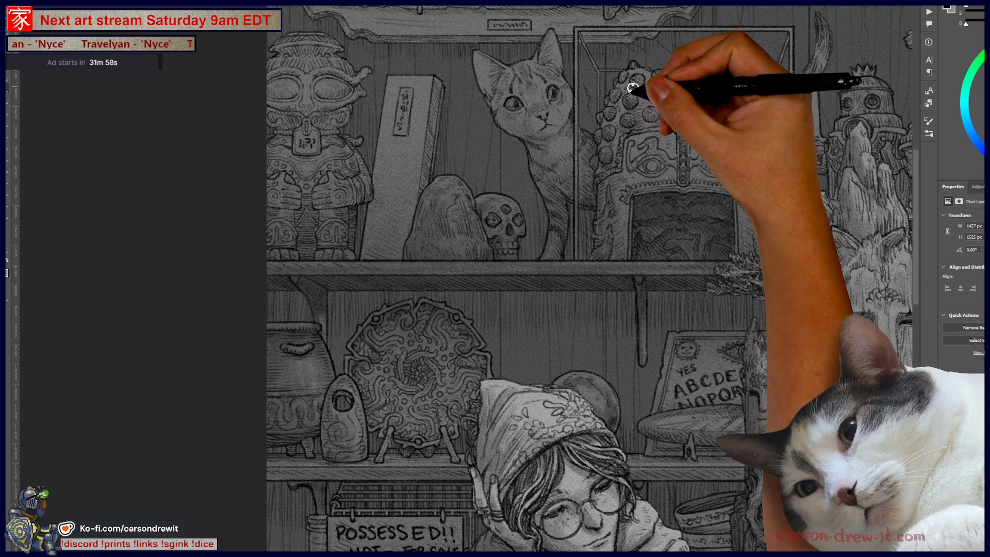
drag(626, 82, 615, 97)
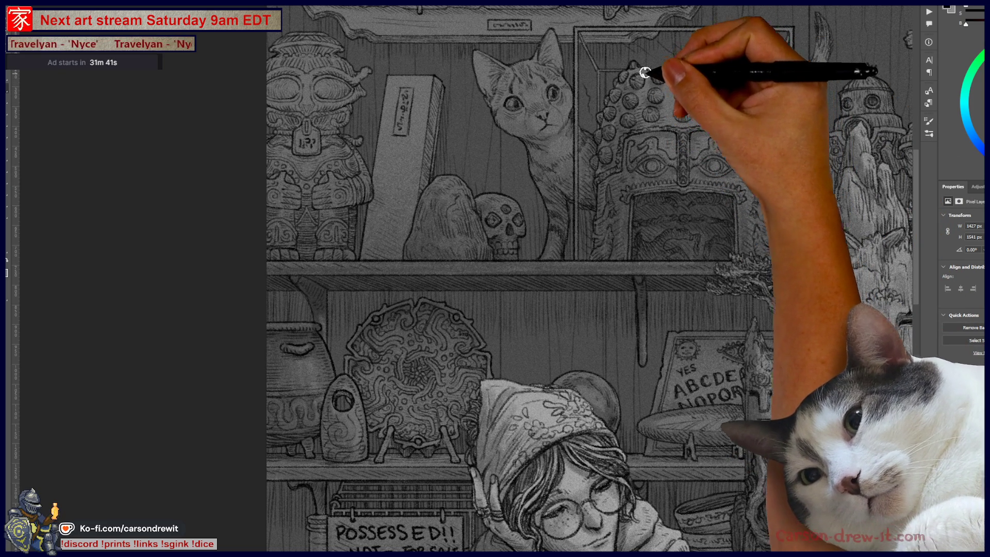
drag(659, 102, 646, 103)
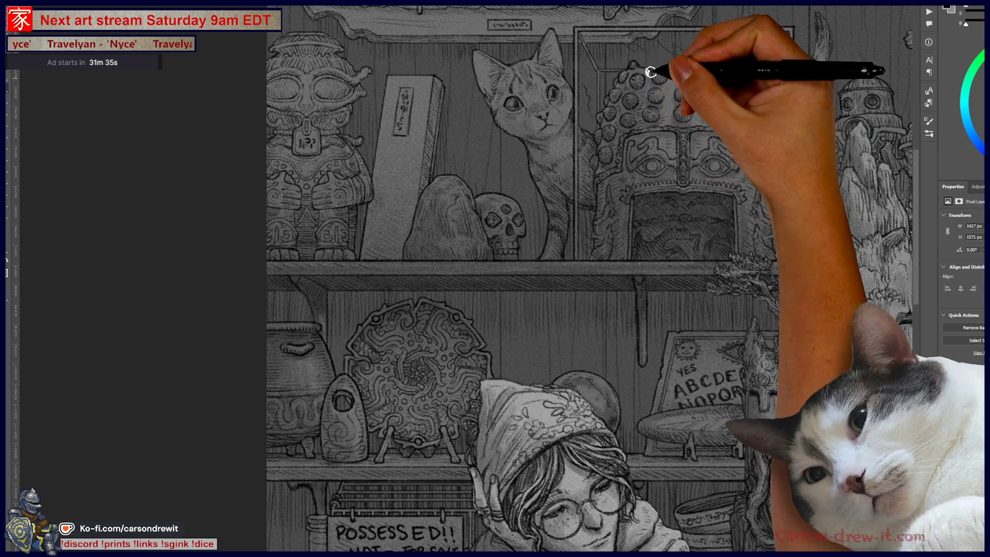
drag(625, 84, 678, 58)
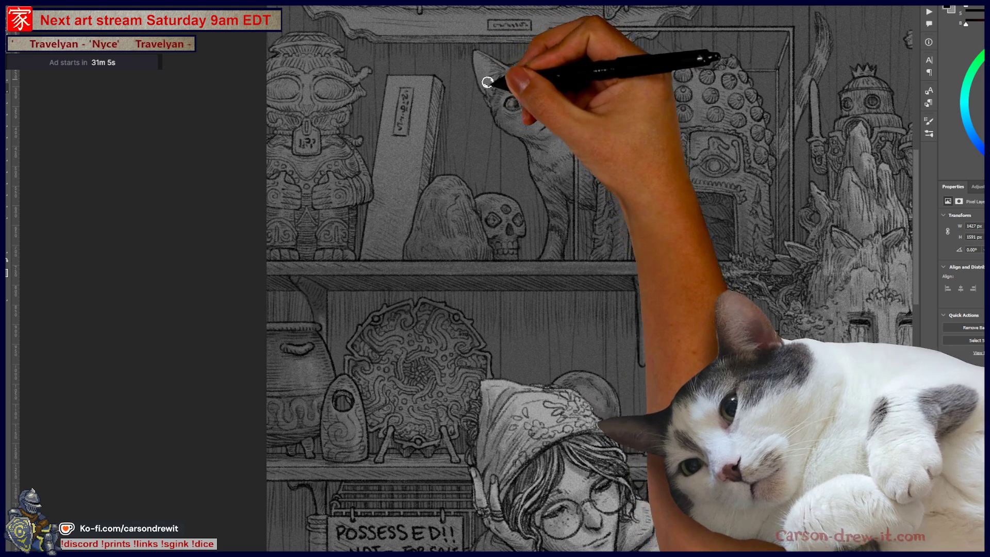
mouse_move(466, 44)
mouse_down()
mouse_move(561, 41)
mouse_move(559, 68)
mouse_up()
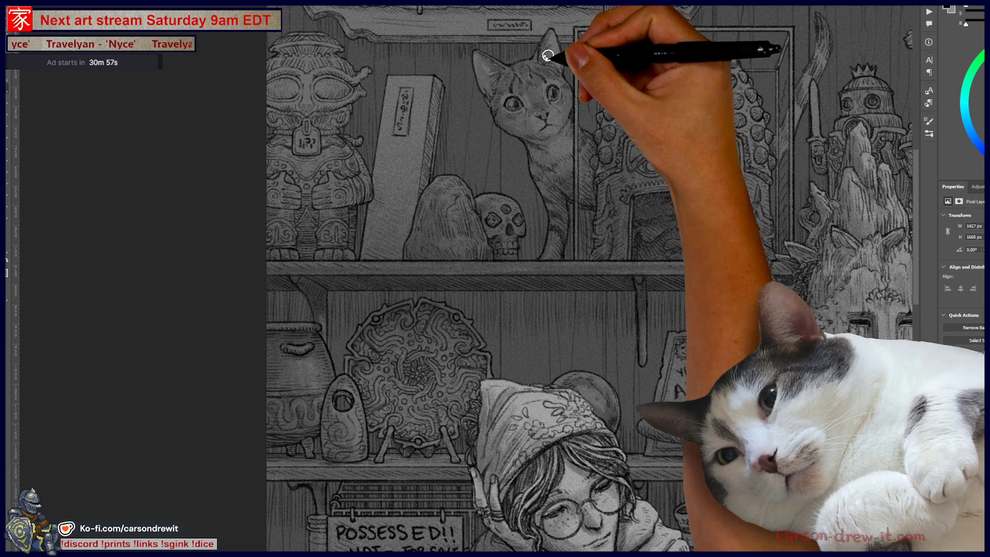
key(ctrl+z)
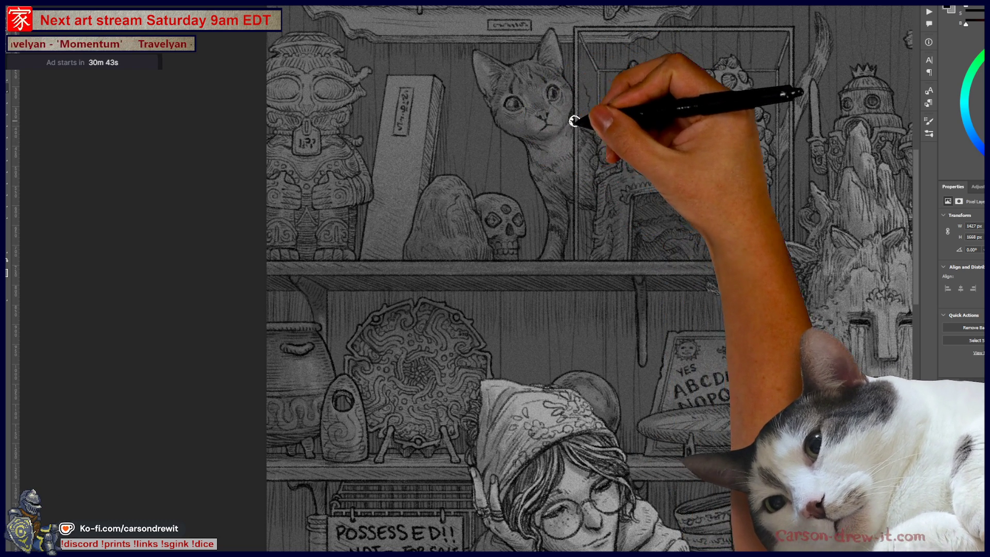
drag(570, 181, 652, 277)
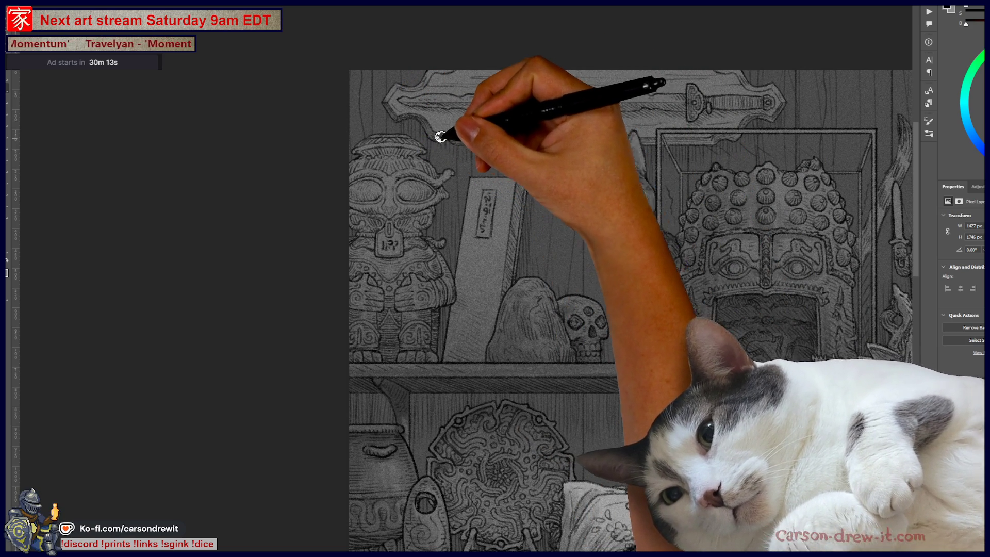
Paint one long stroke across the mounted sword plaque, replacing an undone first attempt
drag(453, 137, 537, 194)
key(ctrl+z)
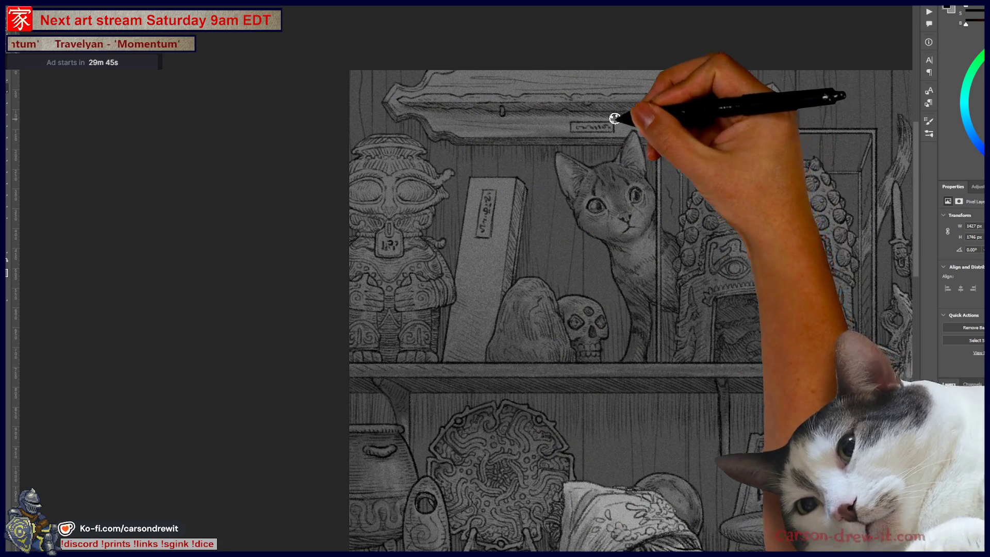
drag(431, 84, 752, 98)
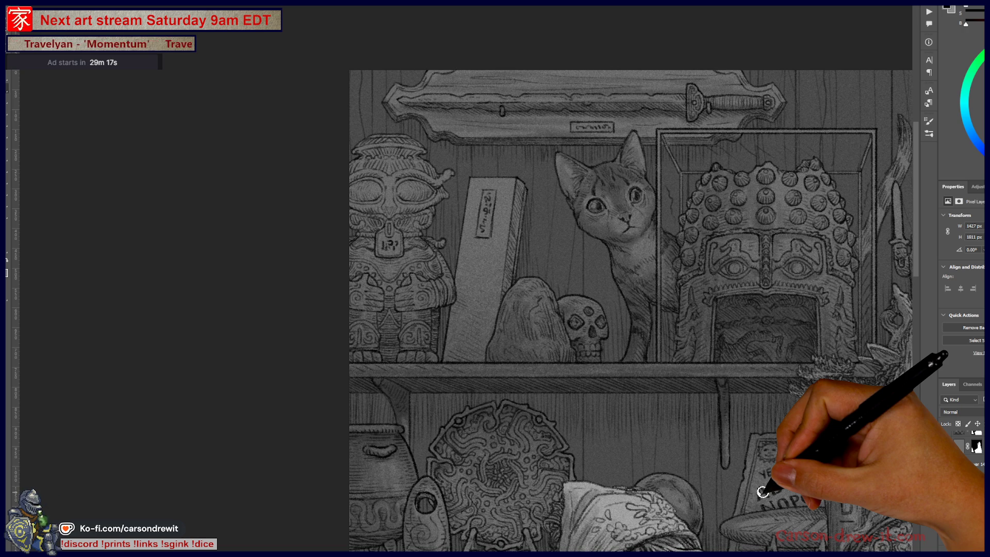
scroll(570, 431, down, 3)
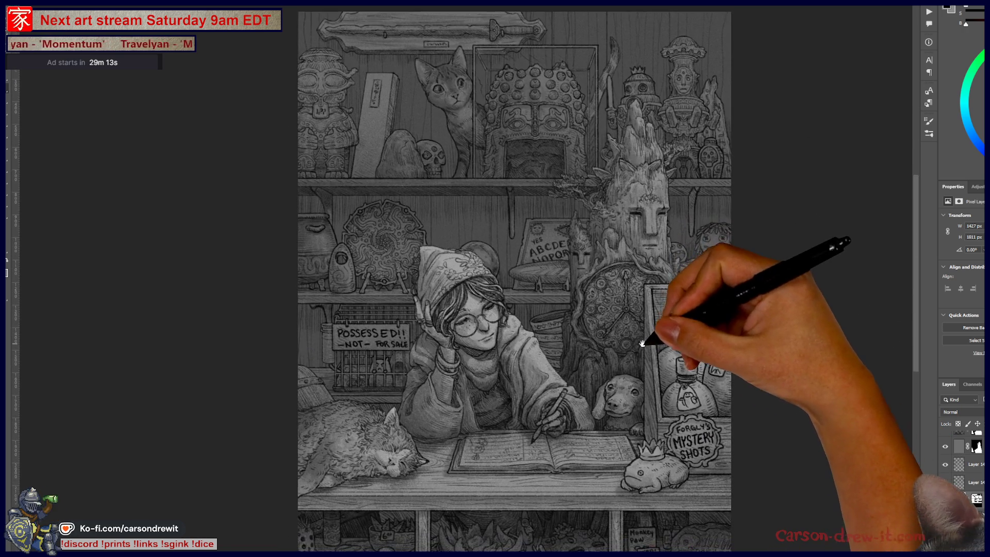
Brighten the carved tree's top and the figurines and idols on the top-right shelf with light highlights
scroll(706, 442, up, 3)
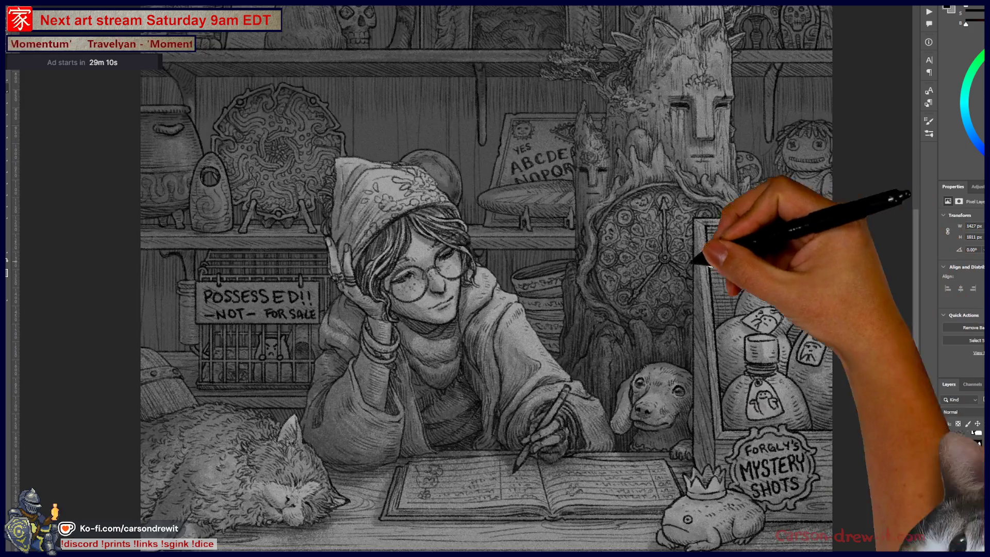
drag(694, 261, 537, 420)
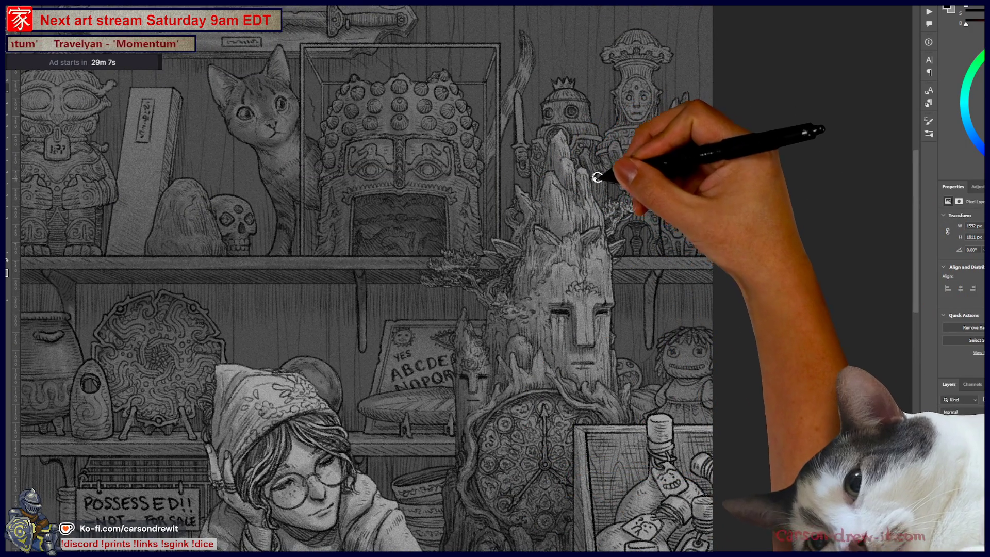
drag(608, 185, 532, 154)
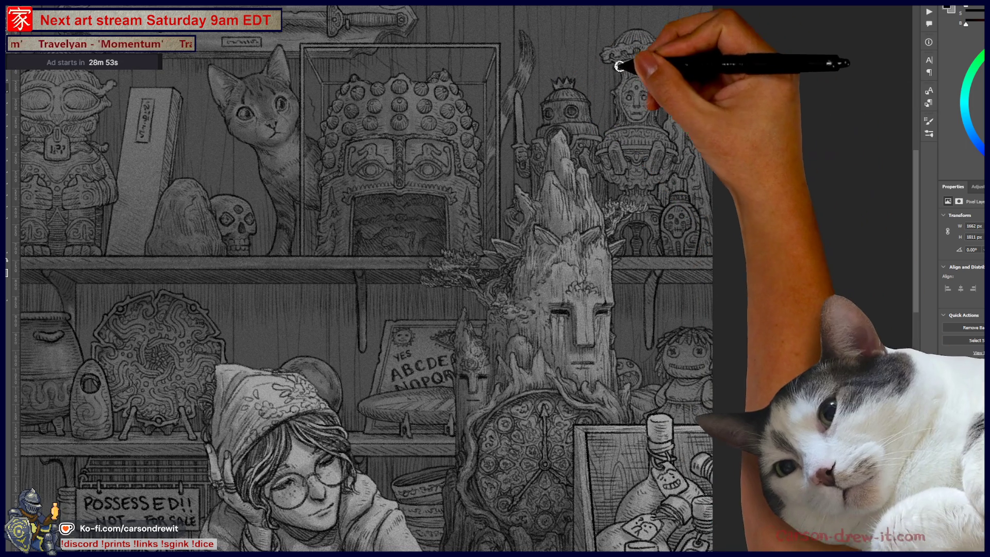
mouse_move(637, 115)
mouse_down()
mouse_move(630, 93)
mouse_move(621, 131)
mouse_up()
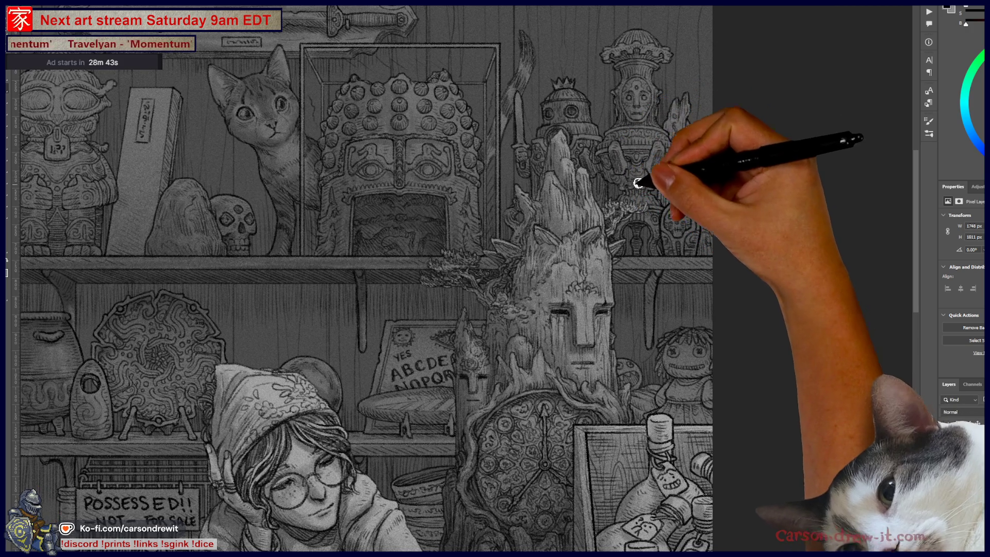
drag(620, 189, 616, 194)
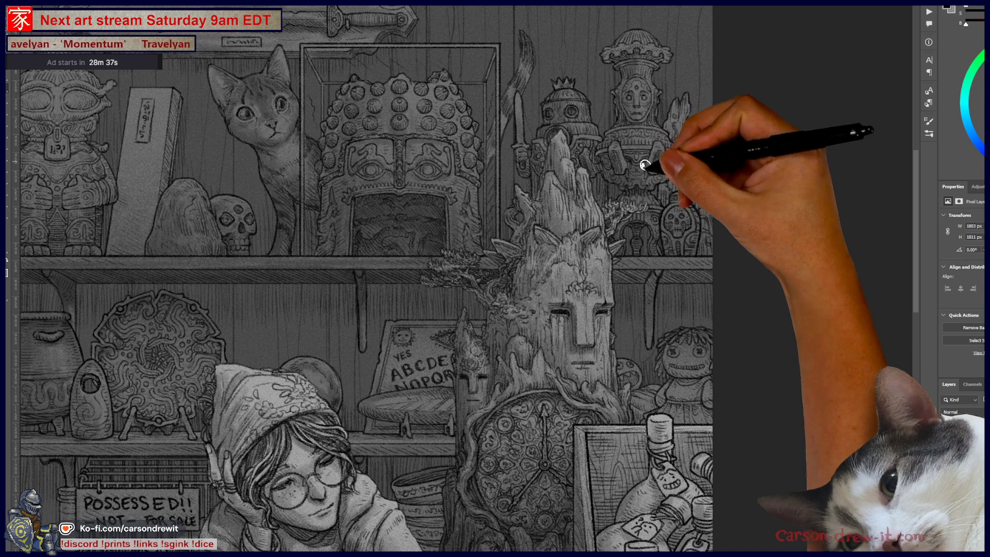
drag(672, 176, 692, 151)
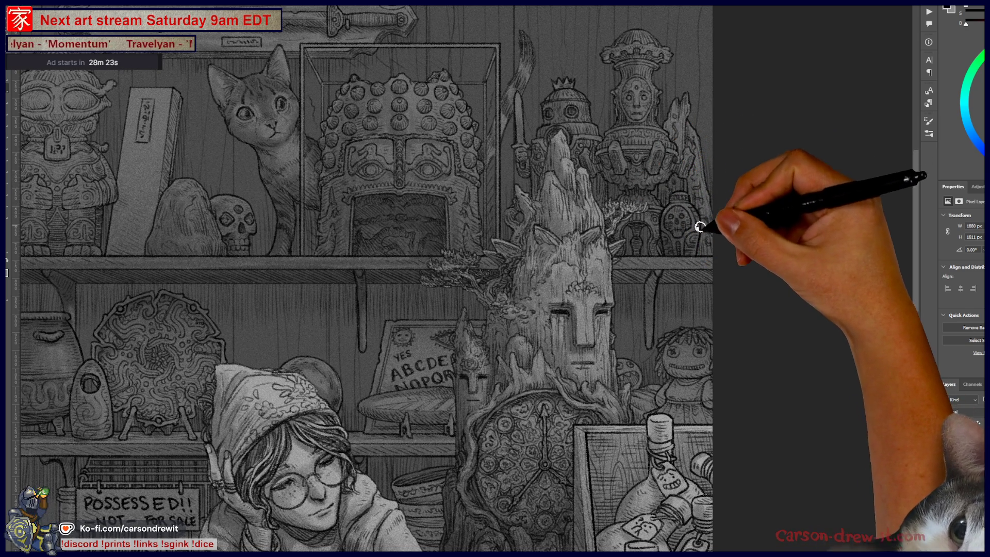
drag(704, 244, 692, 155)
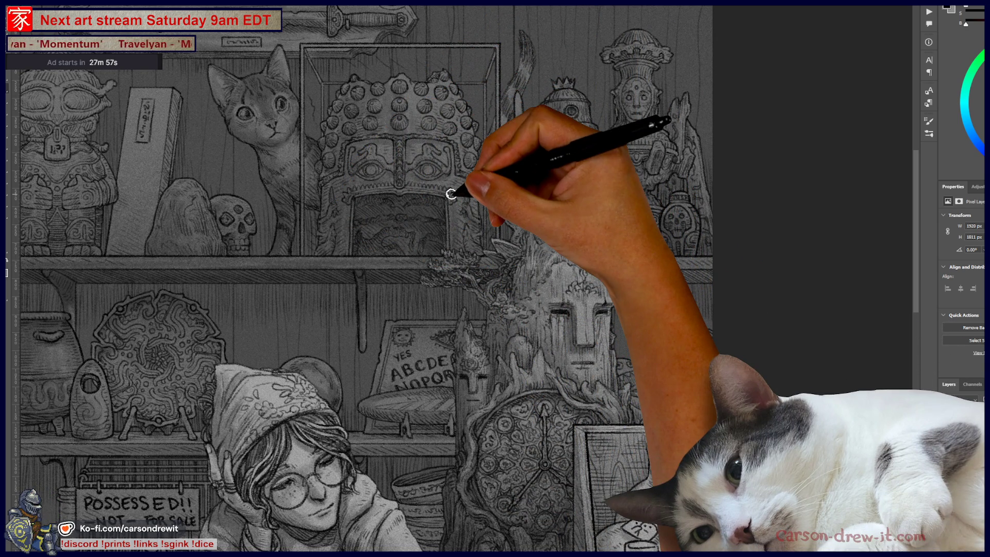
key(ctrl+minus)
mouse_move(461, 250)
mouse_down()
mouse_move(555, 221)
mouse_move(651, 303)
mouse_up()
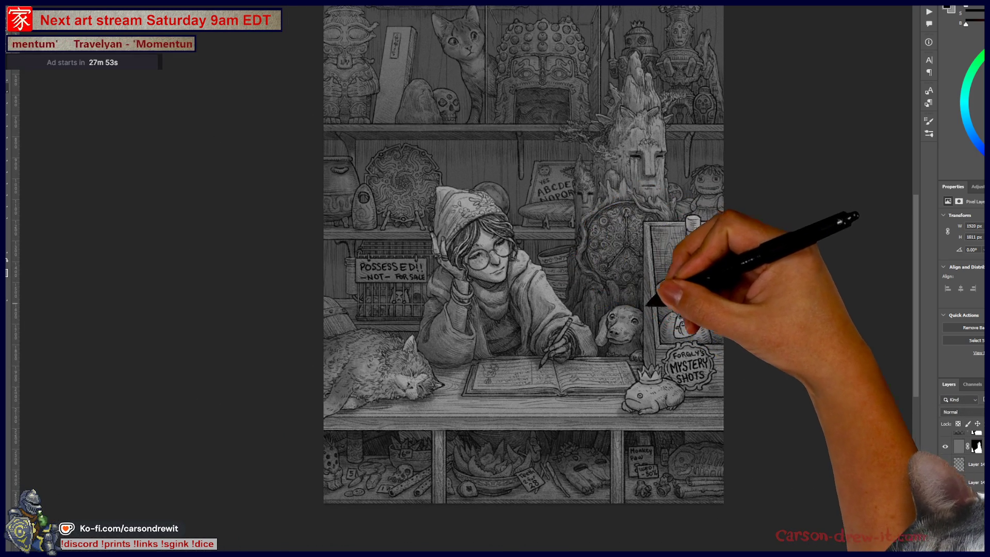
Bring up the bottles drawing inside the display case and zoom in on the desk area
key(ctrl+minus)
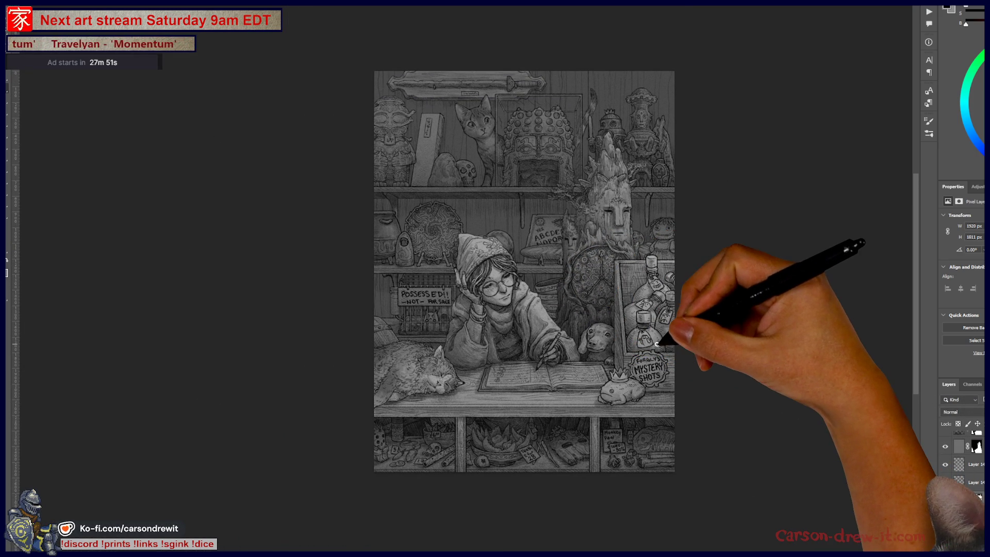
key(ctrl+plus)
drag(637, 413, 673, 405)
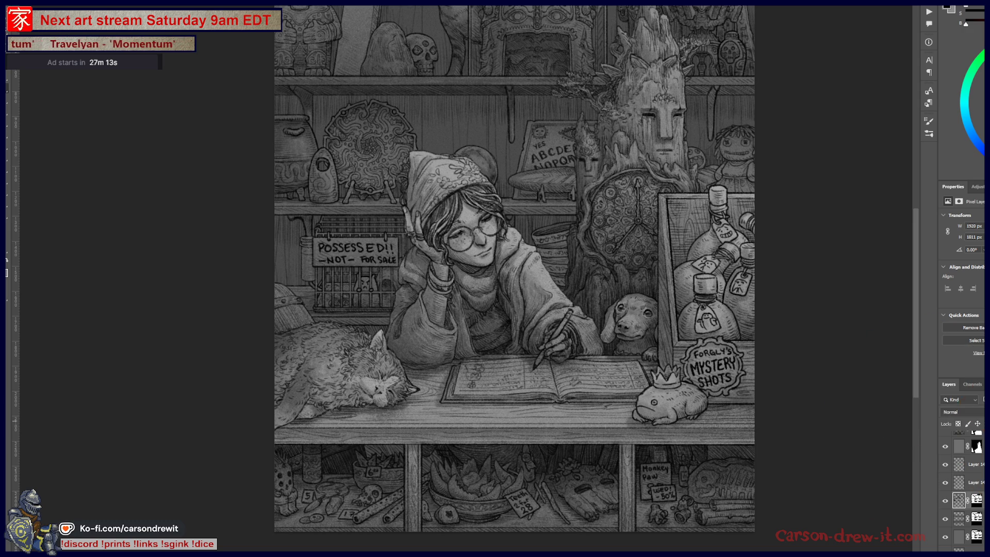
scroll(962, 490, up, 3)
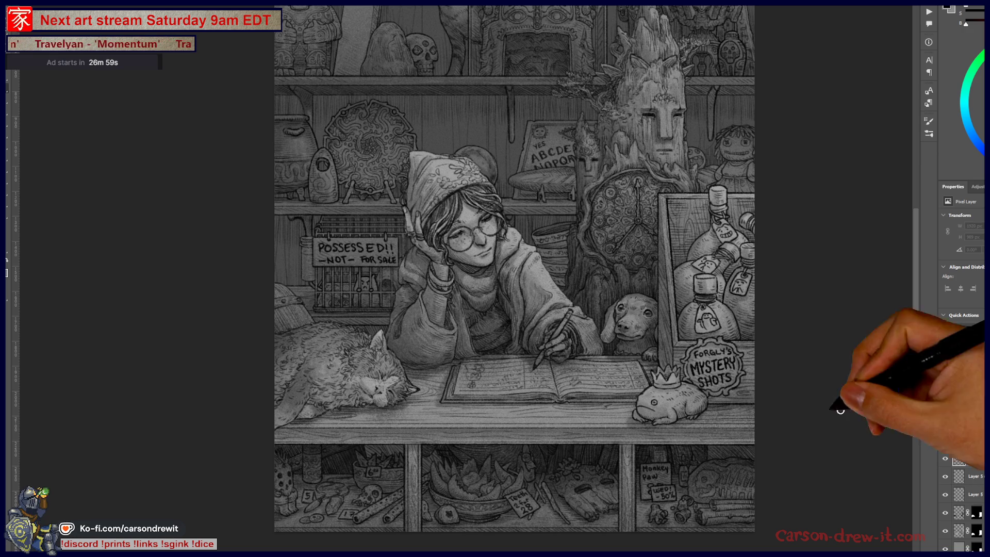
scroll(732, 315, up, 2)
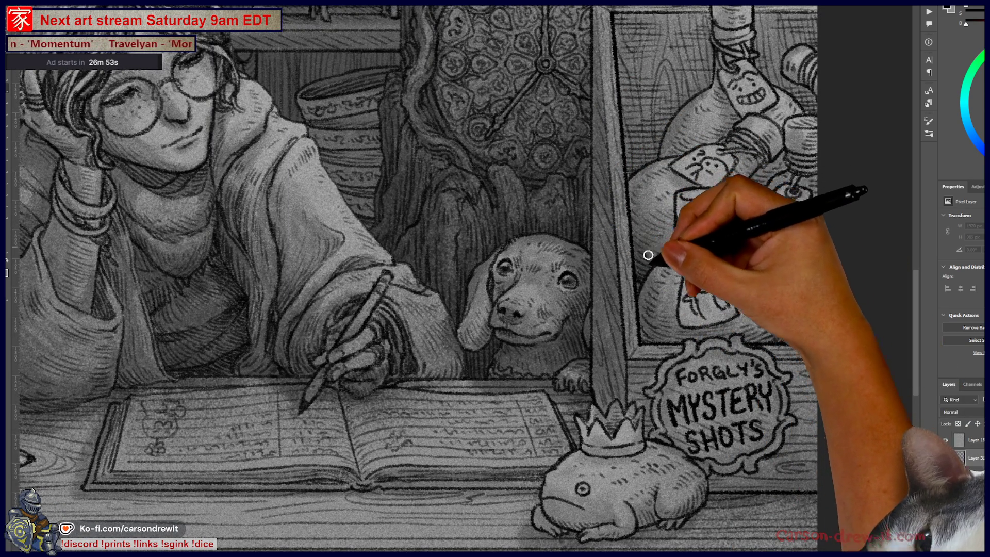
Hatch highlights onto the bottle necks and bodies, the lower bottle and its label's figure
mouse_move(676, 239)
mouse_down()
mouse_move(685, 222)
mouse_move(744, 238)
mouse_up()
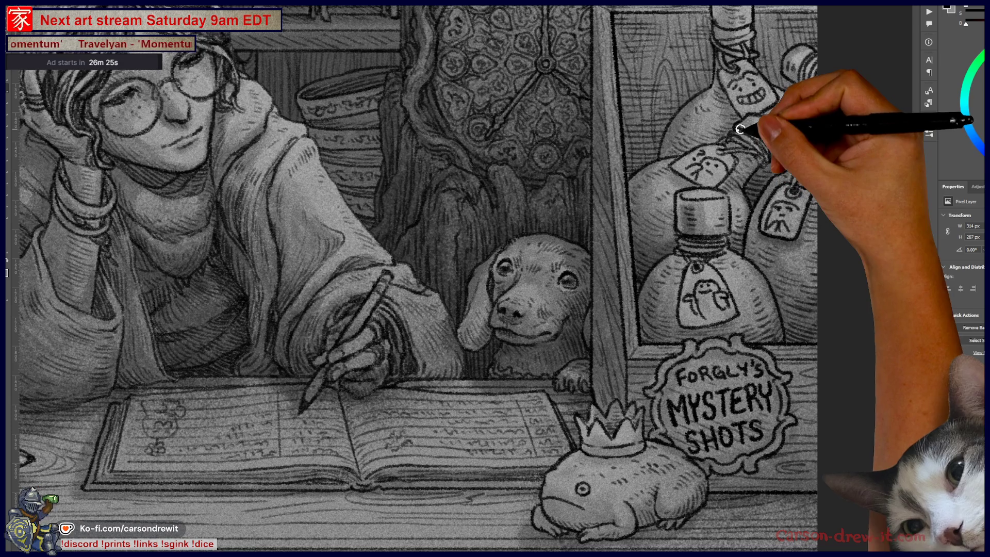
drag(740, 129, 754, 180)
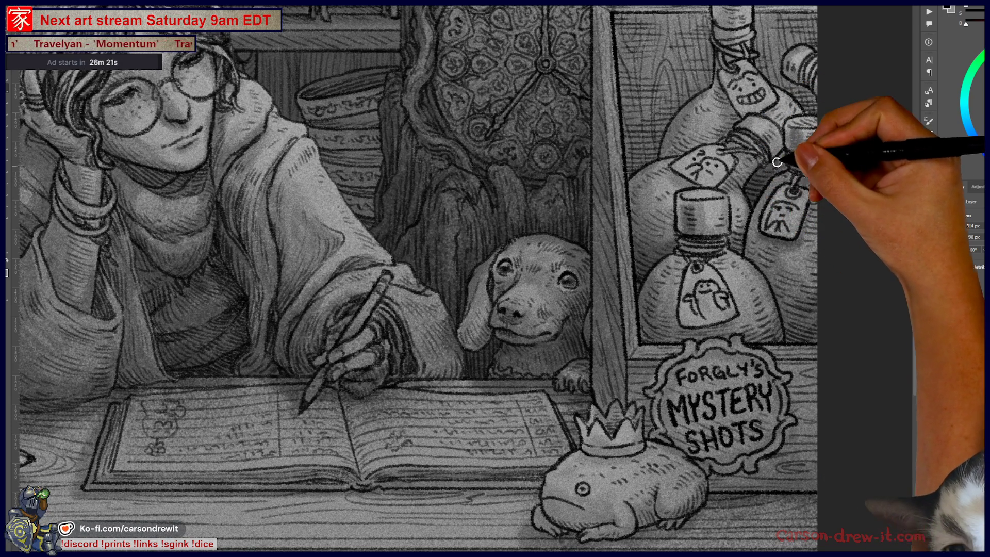
drag(734, 149, 742, 260)
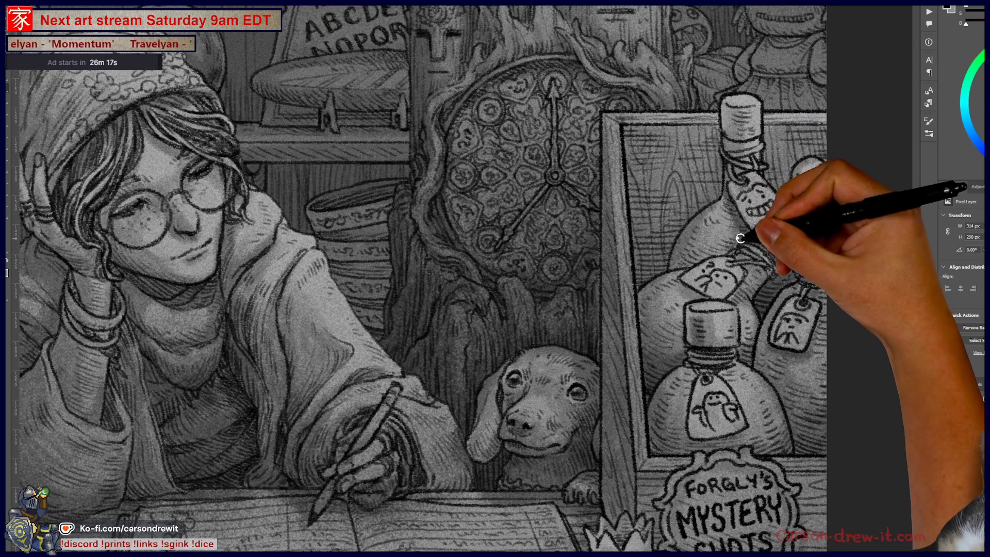
mouse_move(726, 175)
mouse_down()
mouse_move(741, 161)
mouse_move(727, 132)
mouse_move(752, 99)
mouse_move(747, 128)
mouse_up()
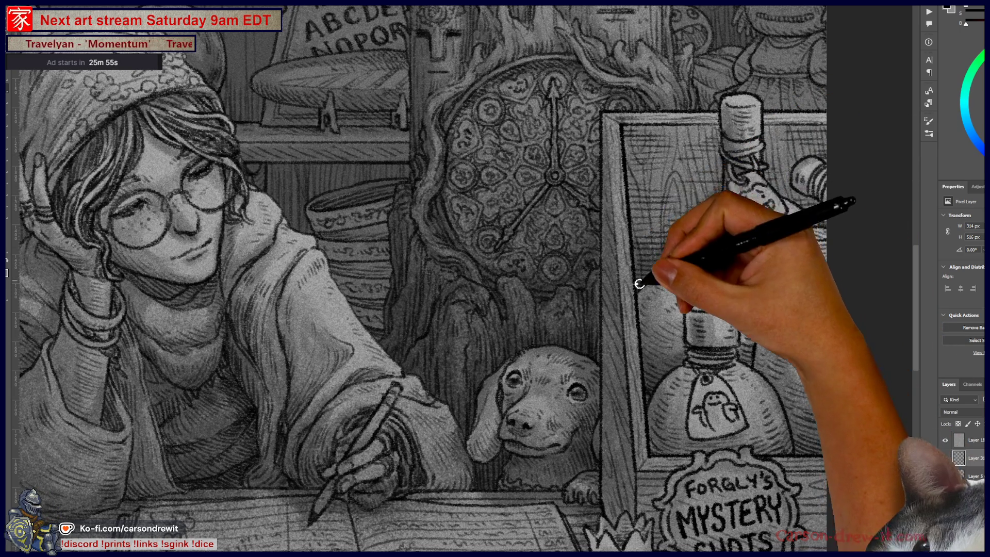
drag(647, 230, 693, 201)
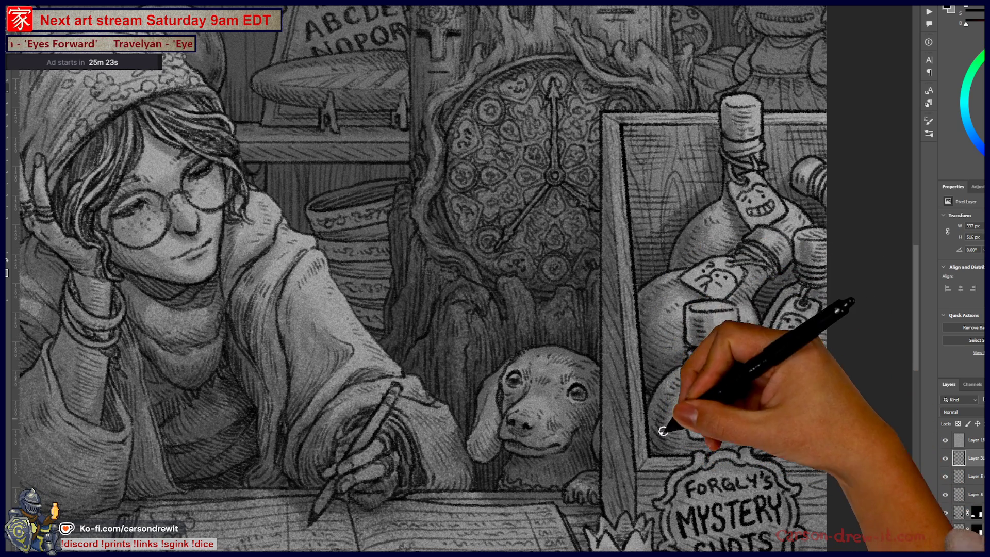
drag(690, 451, 688, 376)
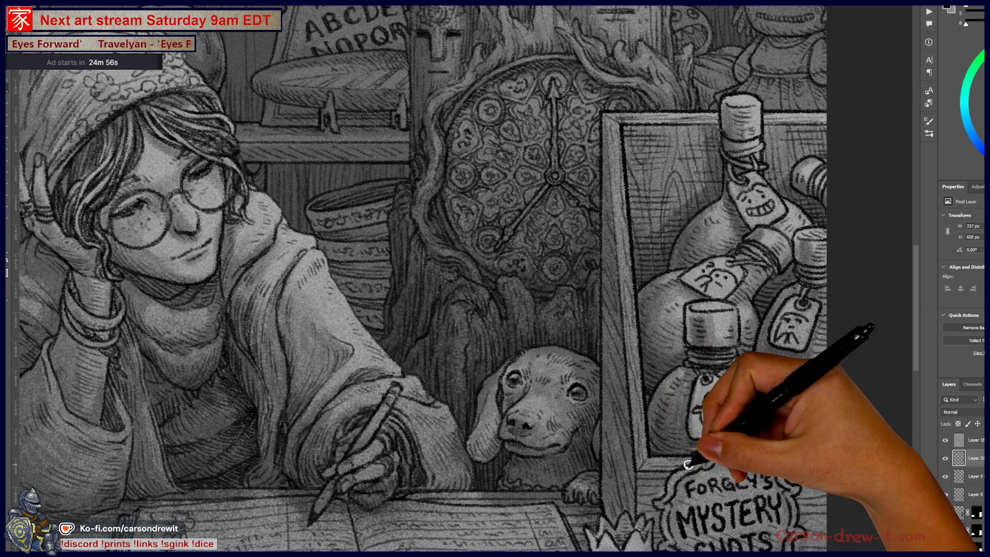
mouse_move(688, 466)
mouse_down()
mouse_move(705, 459)
mouse_move(726, 346)
mouse_up()
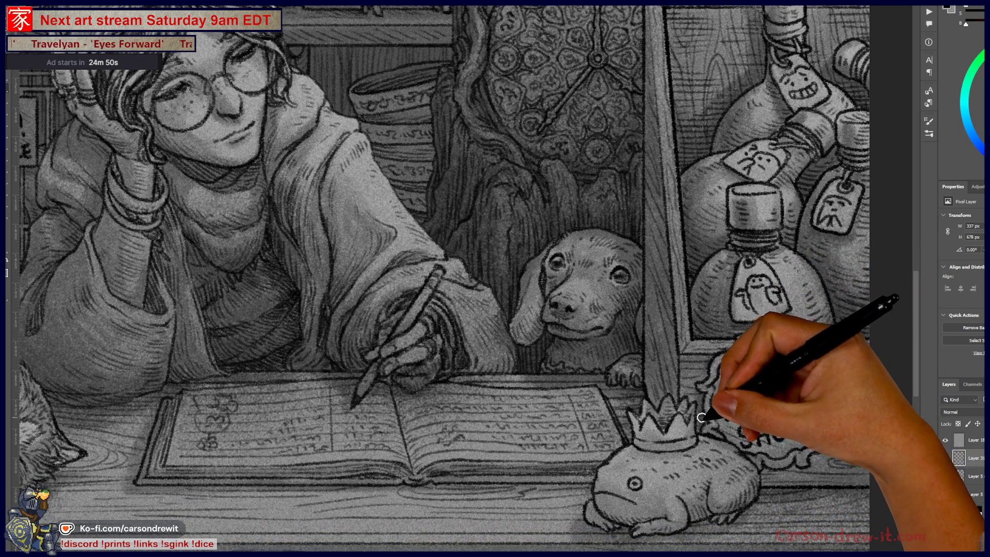
Add highlights along the display case edge and the bottle beside the case frame
mouse_move(702, 417)
mouse_down()
mouse_move(690, 358)
mouse_move(757, 445)
mouse_move(760, 470)
mouse_move(814, 460)
mouse_up()
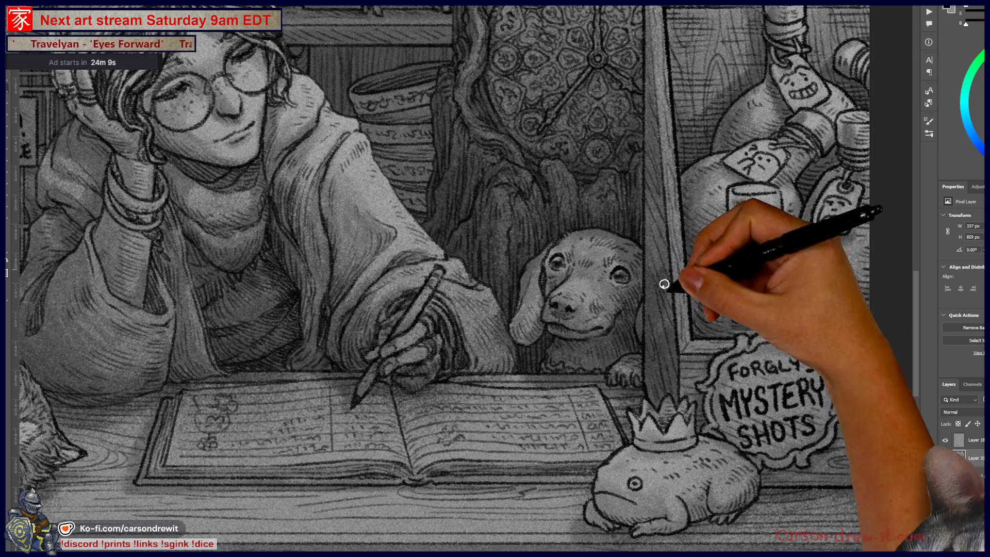
mouse_move(656, 314)
mouse_down()
mouse_move(675, 187)
mouse_move(659, 331)
mouse_up()
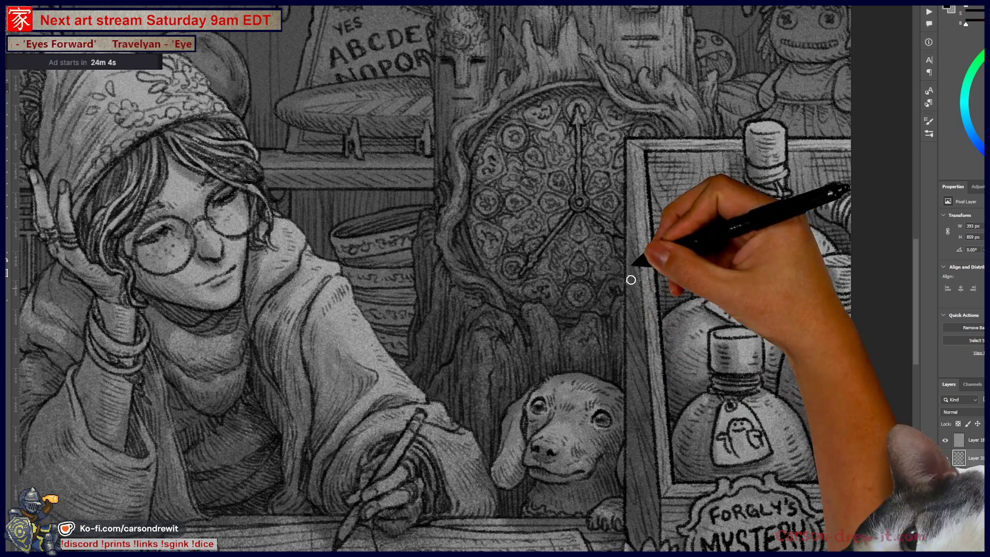
drag(630, 261, 642, 150)
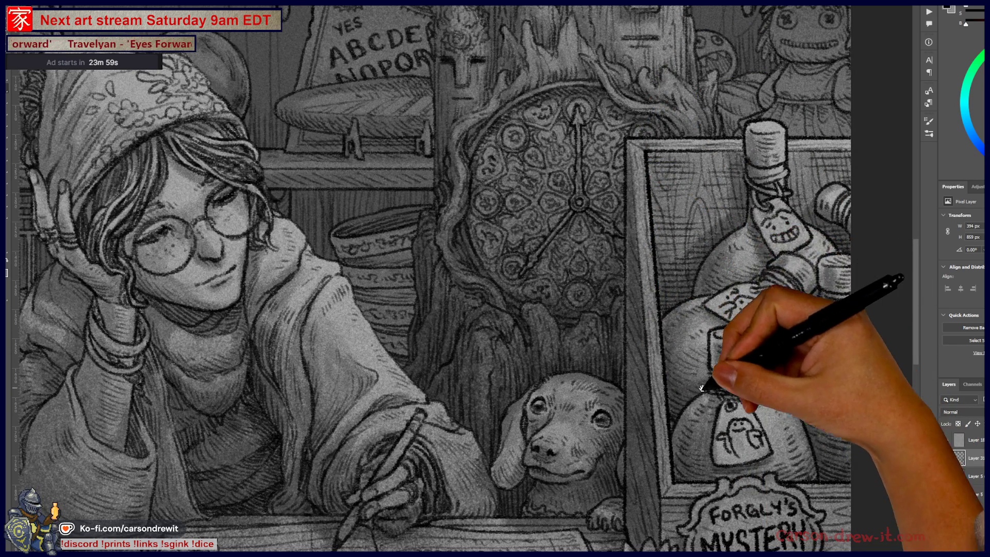
Paint a light highlight around the base of the crowned frog on the desk
drag(701, 397, 657, 343)
drag(722, 429, 706, 321)
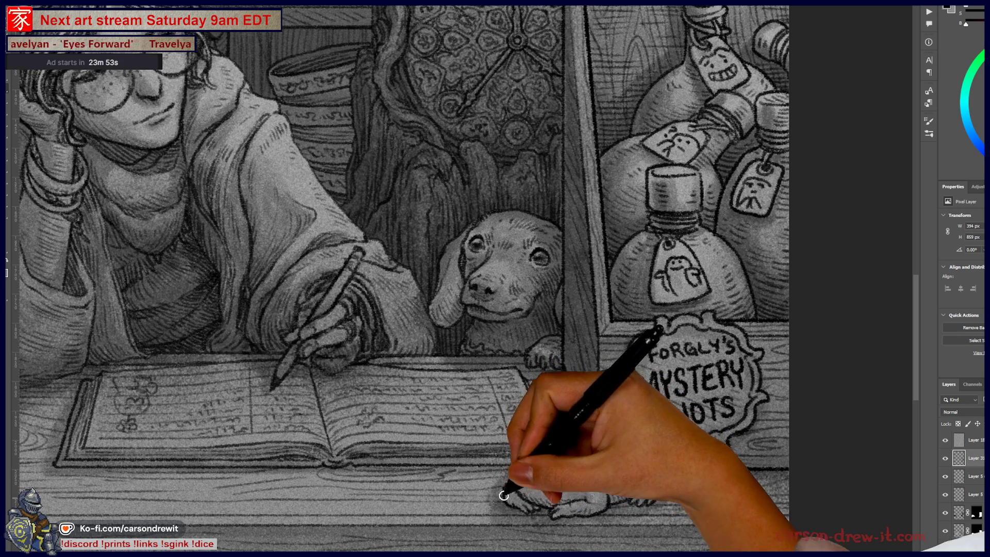
drag(495, 494, 520, 487)
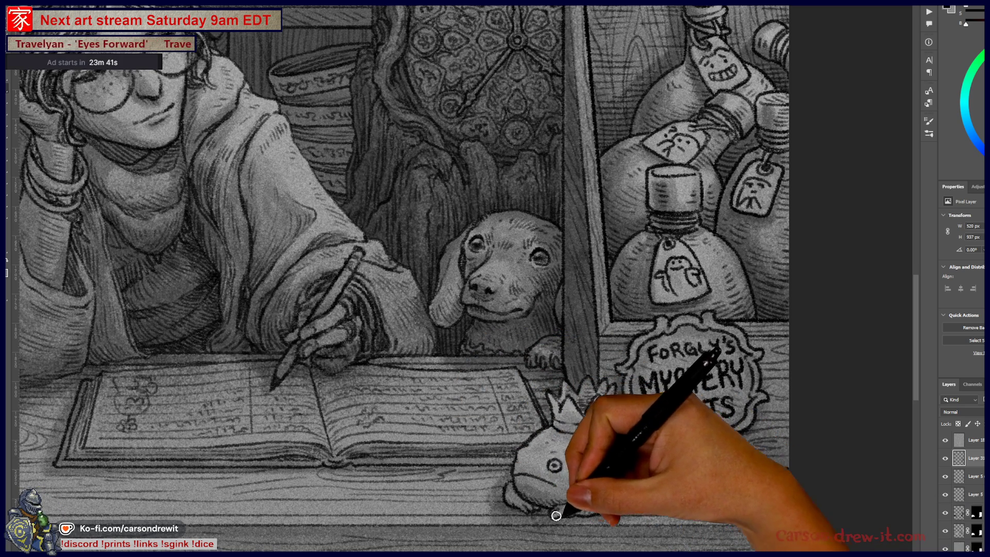
Edge the crowned frog's base and outline with highlight strokes, then undo the latest change
mouse_move(555, 513)
mouse_down()
mouse_move(579, 516)
mouse_move(532, 518)
mouse_up()
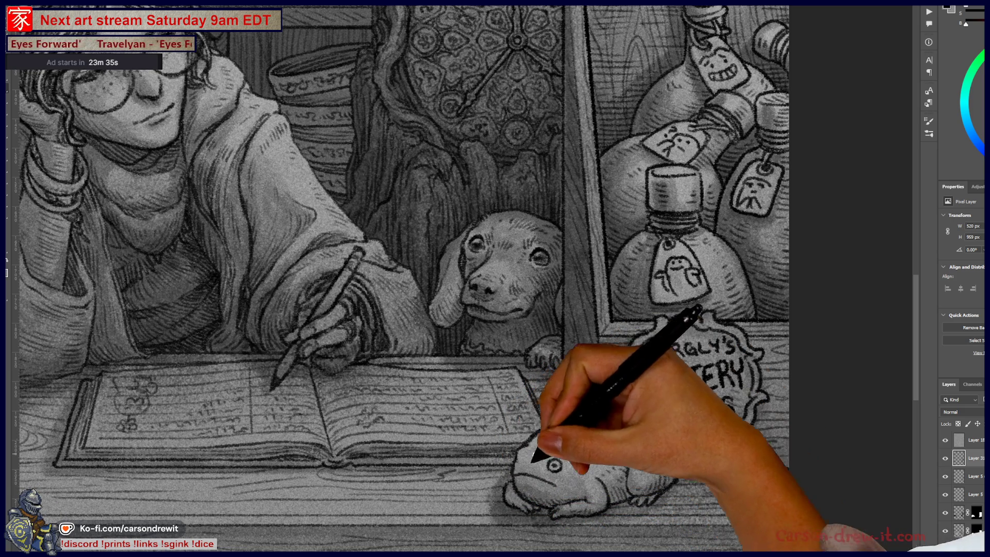
drag(510, 490, 526, 460)
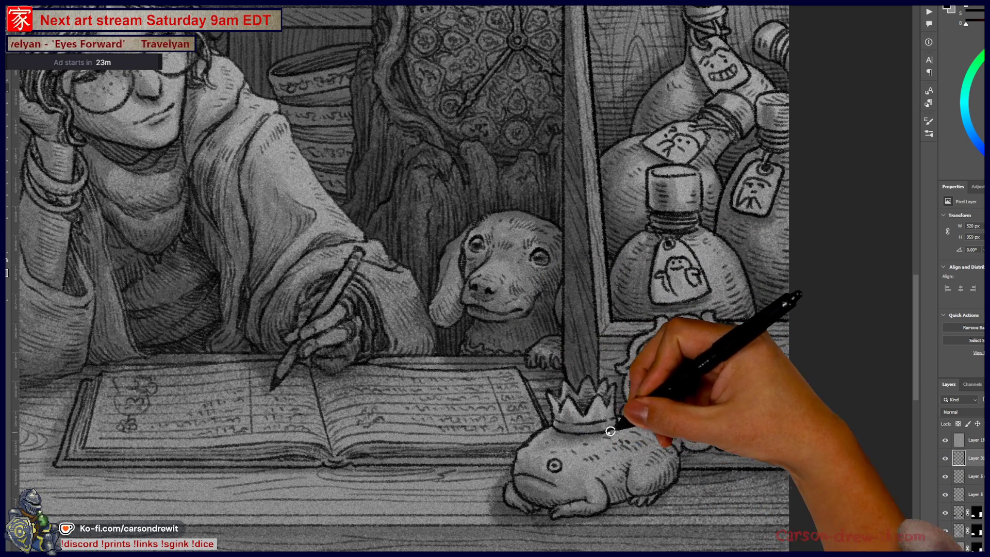
key(ctrl+z)
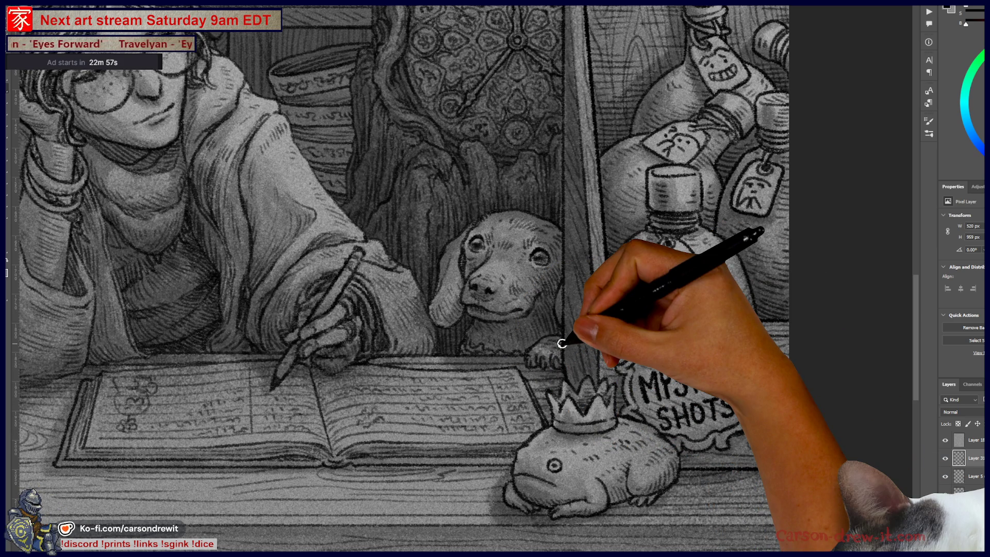
Undo one more change, then brighten the dog's chin with a light highlight stroke
key(ctrl+z)
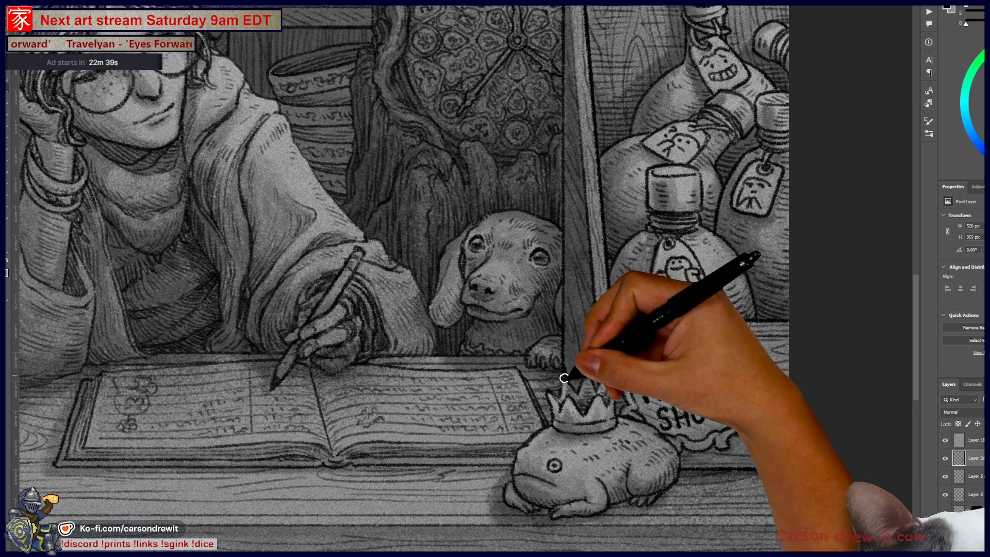
drag(522, 364, 475, 325)
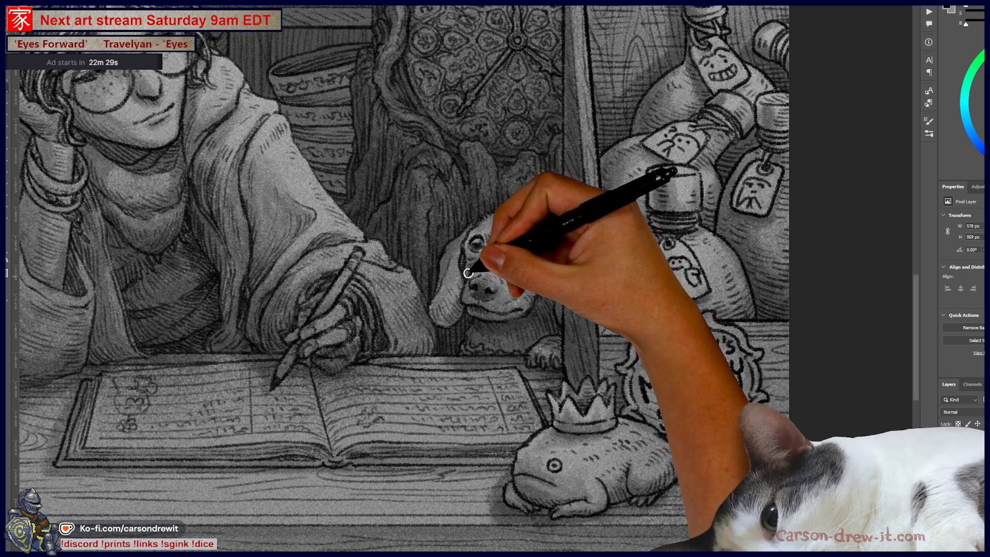
Paint light highlight strokes beside and up along the dog's ear
drag(458, 287, 436, 305)
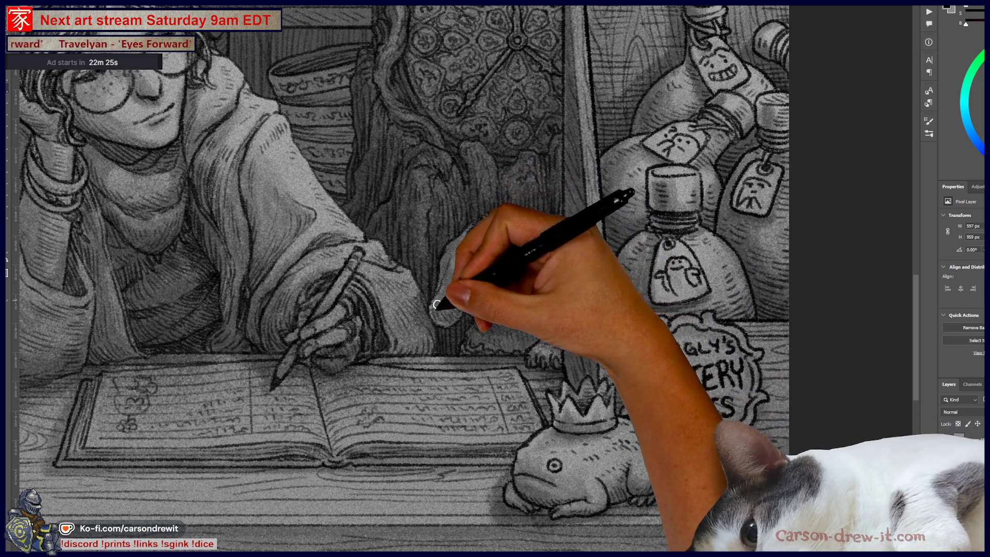
mouse_move(443, 309)
mouse_down()
mouse_move(454, 261)
mouse_move(446, 286)
mouse_up()
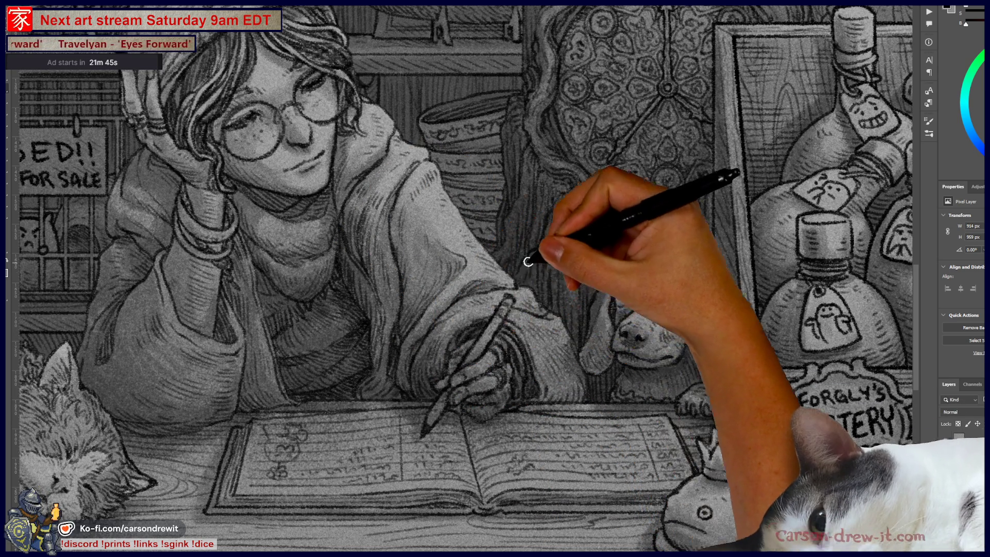
Brush light highlight strokes over the shopkeeper's shoulder, sleeve and arm above the ledger
drag(531, 261, 415, 353)
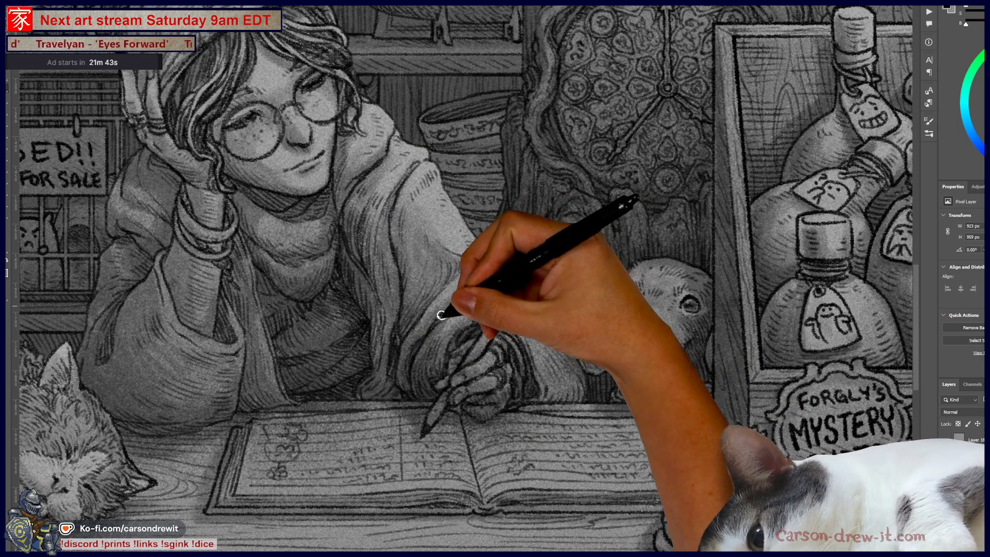
drag(453, 298, 500, 286)
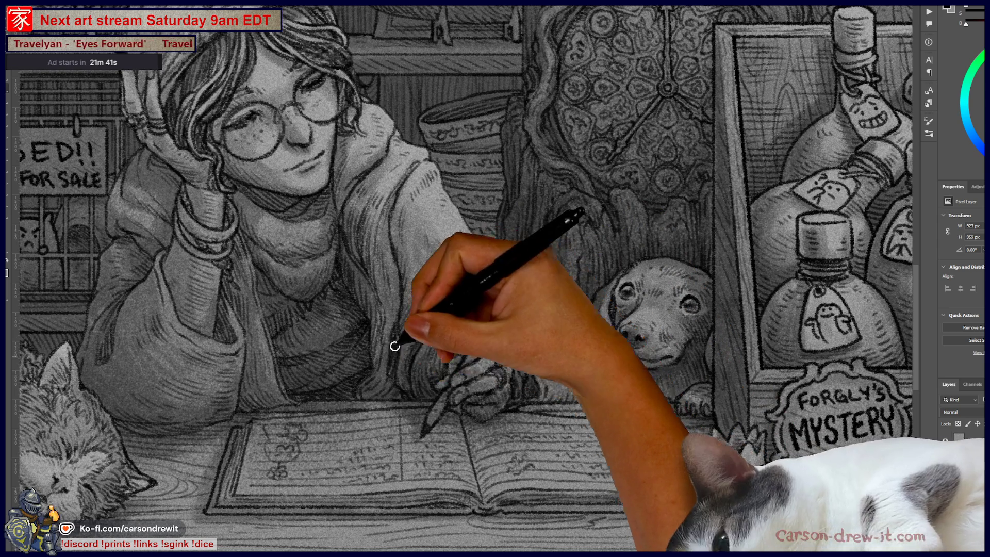
mouse_move(399, 397)
mouse_down()
mouse_move(439, 408)
mouse_move(537, 396)
mouse_up()
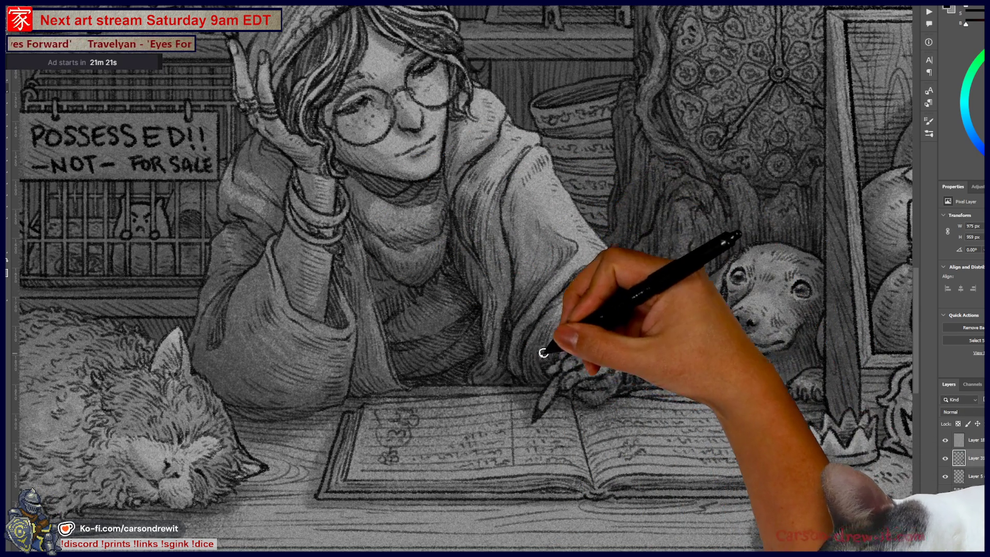
drag(472, 340, 505, 330)
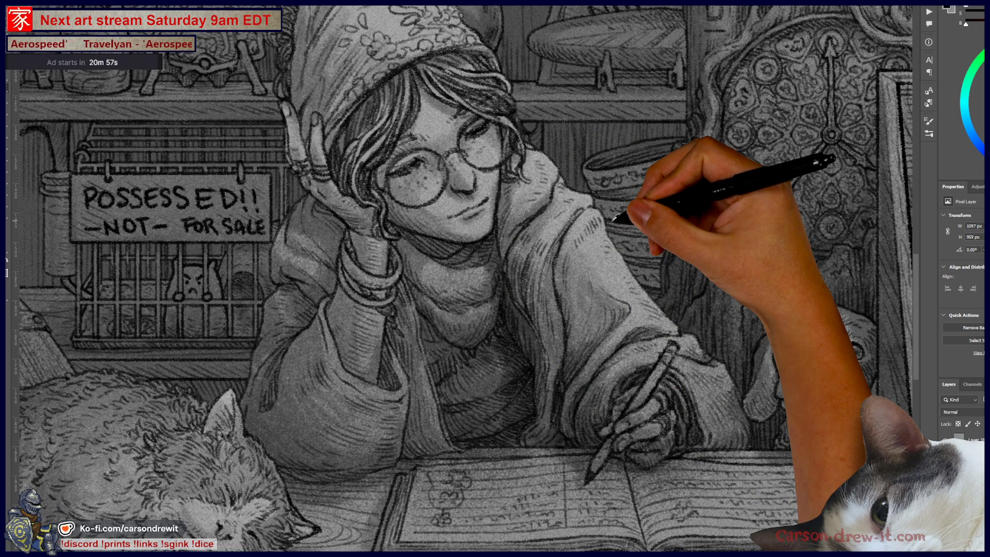
scroll(613, 219, down, 3)
scroll(624, 222, down, 3)
scroll(580, 328, down, 1)
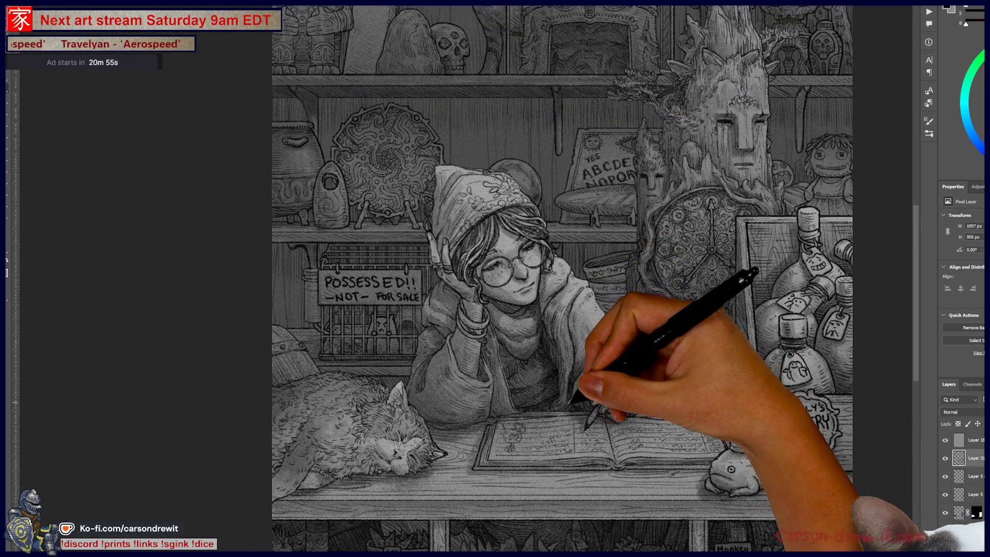
scroll(544, 396, down, 2)
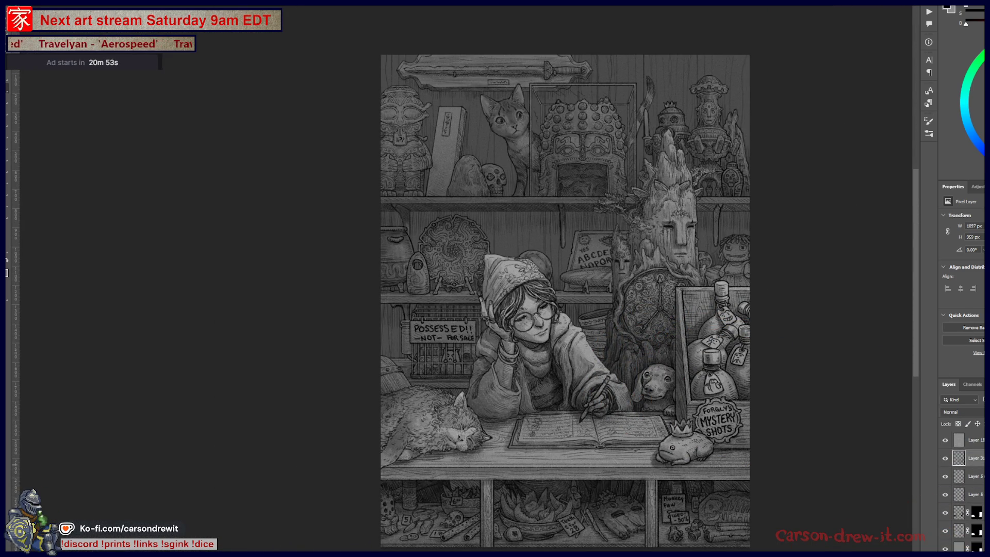
scroll(558, 479, up, 2)
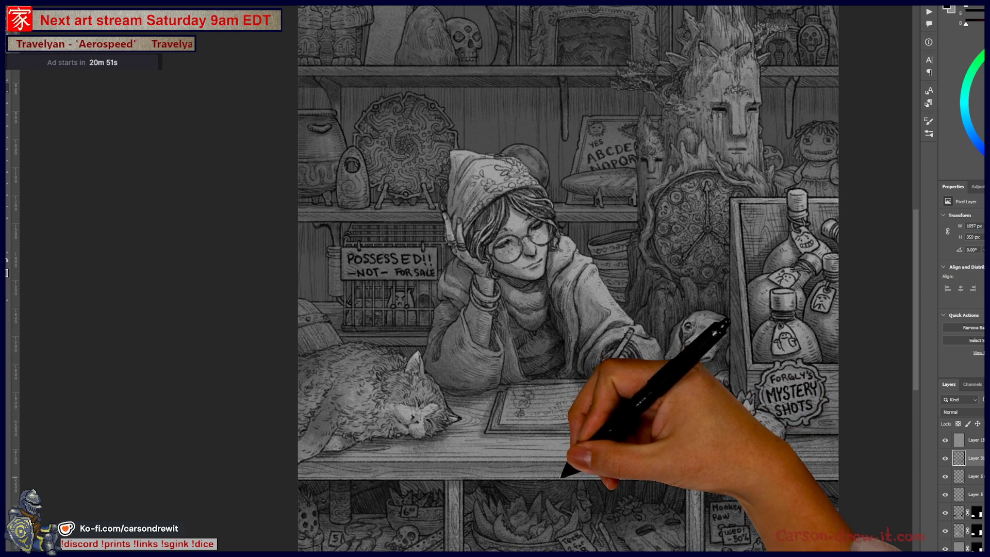
scroll(560, 476, down, 1)
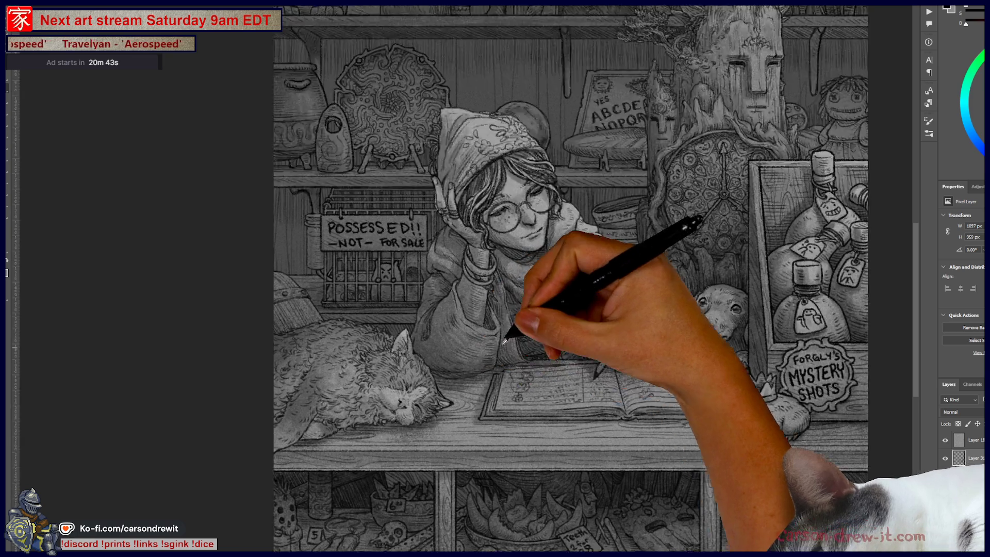
scroll(501, 365, up, 4)
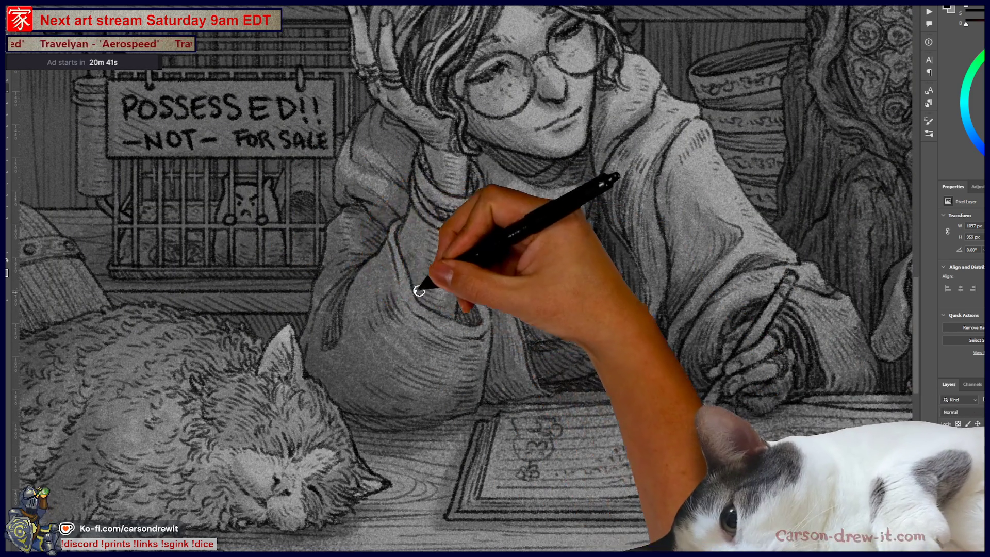
Paint light highlights on the shopkeeper's sleeve and along her hat beside the ear
drag(412, 206, 443, 228)
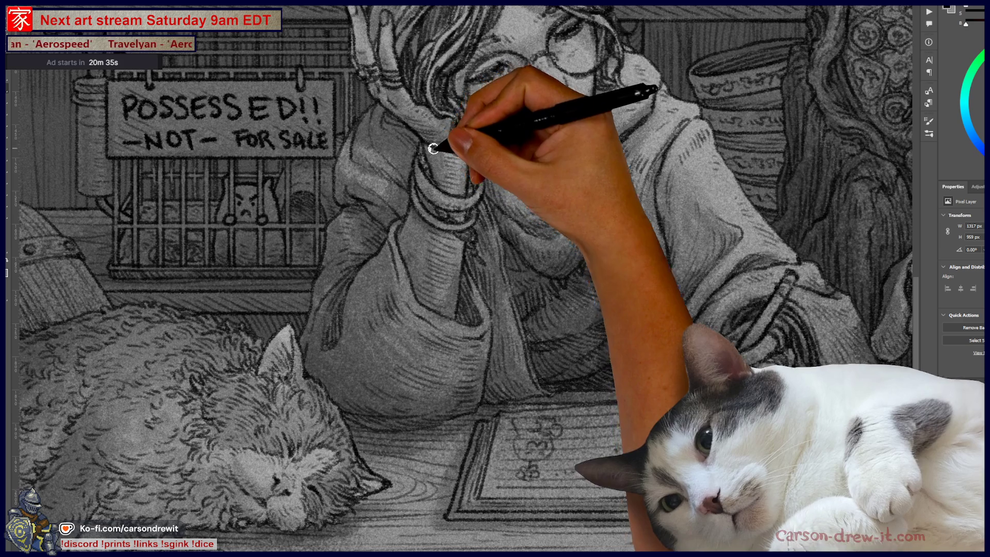
mouse_move(437, 182)
mouse_down()
mouse_move(496, 177)
mouse_move(511, 345)
mouse_up()
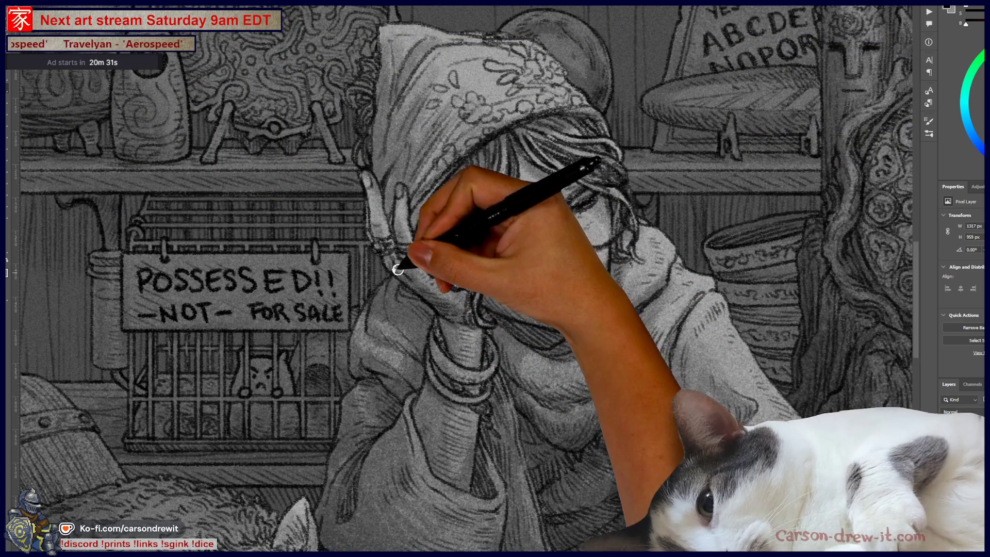
drag(452, 314, 381, 189)
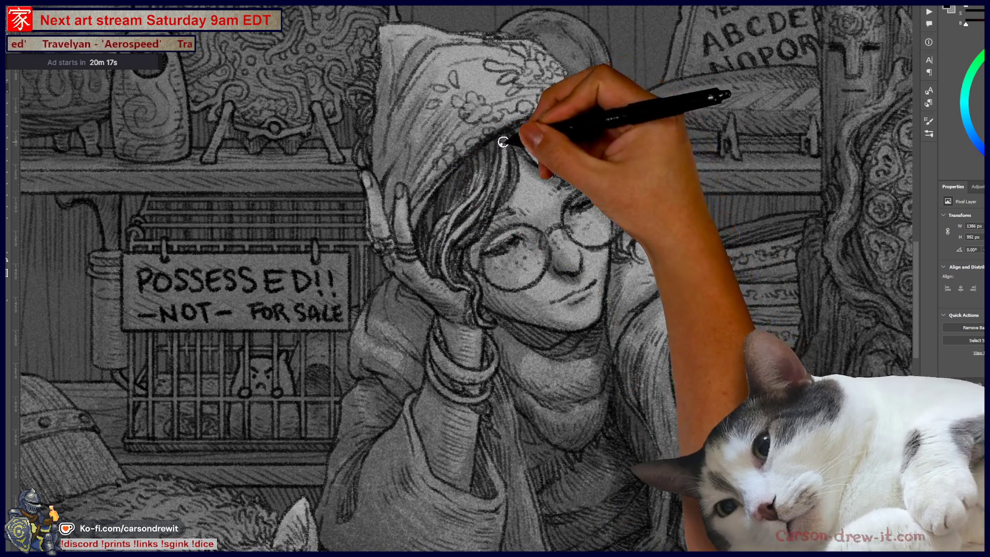
drag(665, 443, 679, 455)
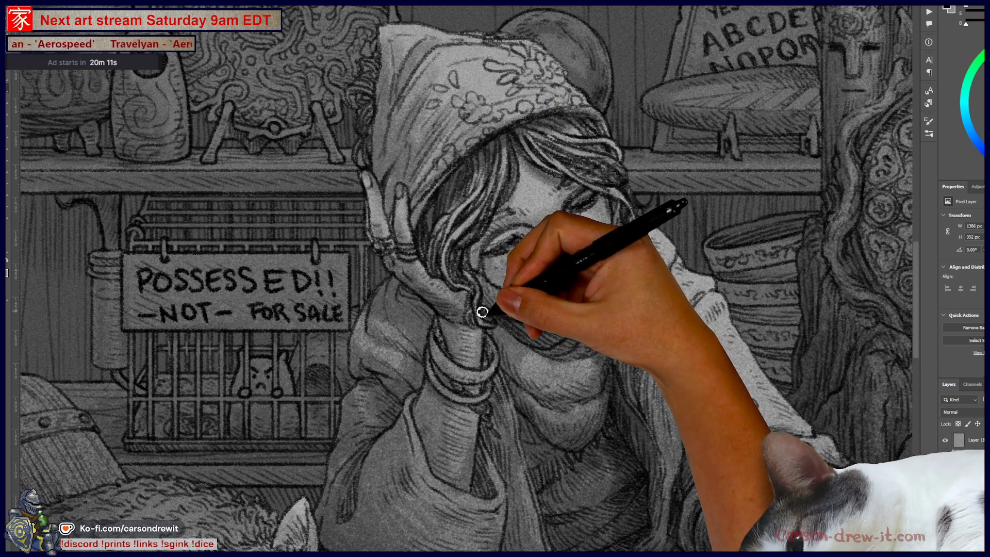
Reveal the hidden round-glasses layer and add a new empty Layer 31 for painting
key(ctrl+comma)
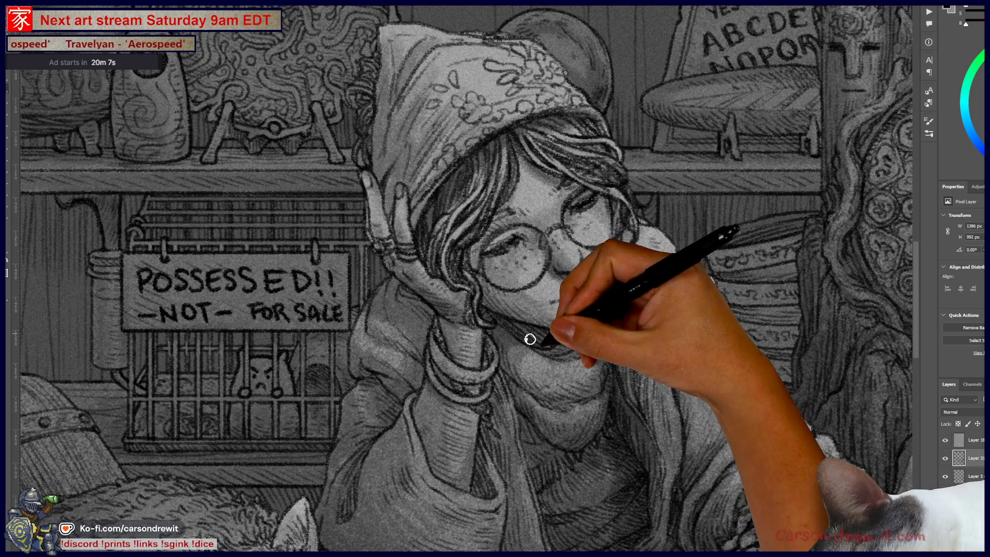
drag(599, 488, 669, 354)
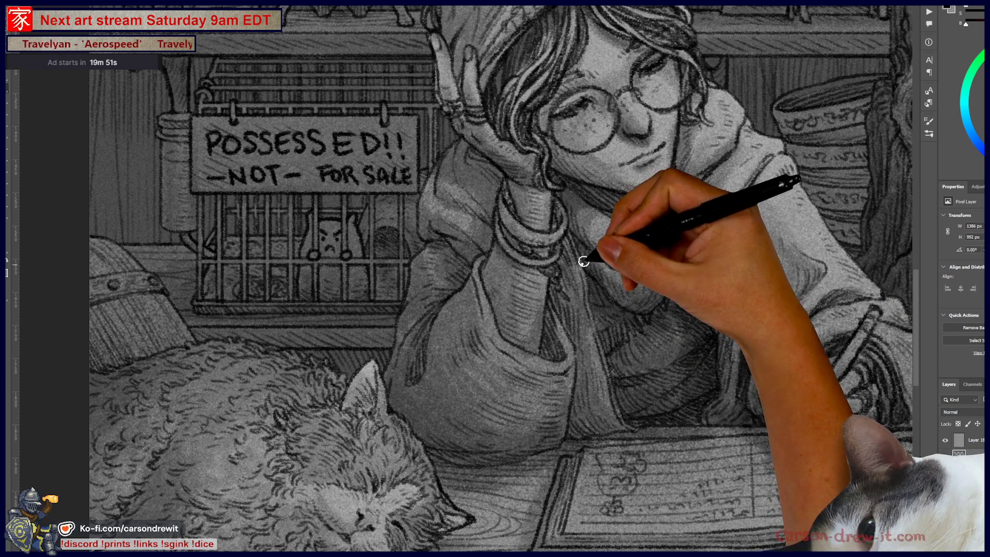
drag(616, 222, 576, 339)
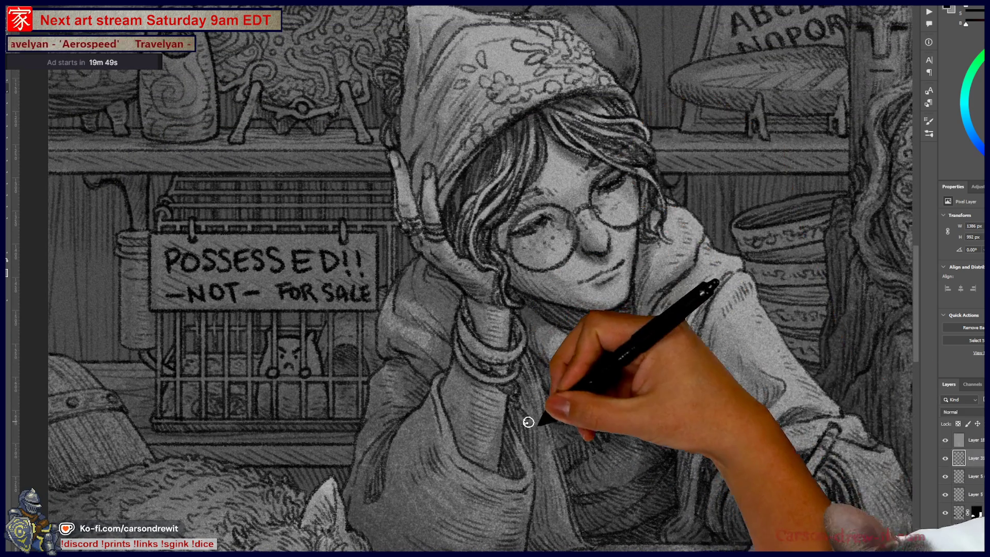
drag(524, 385, 497, 307)
key(ctrl+shift+alt+n)
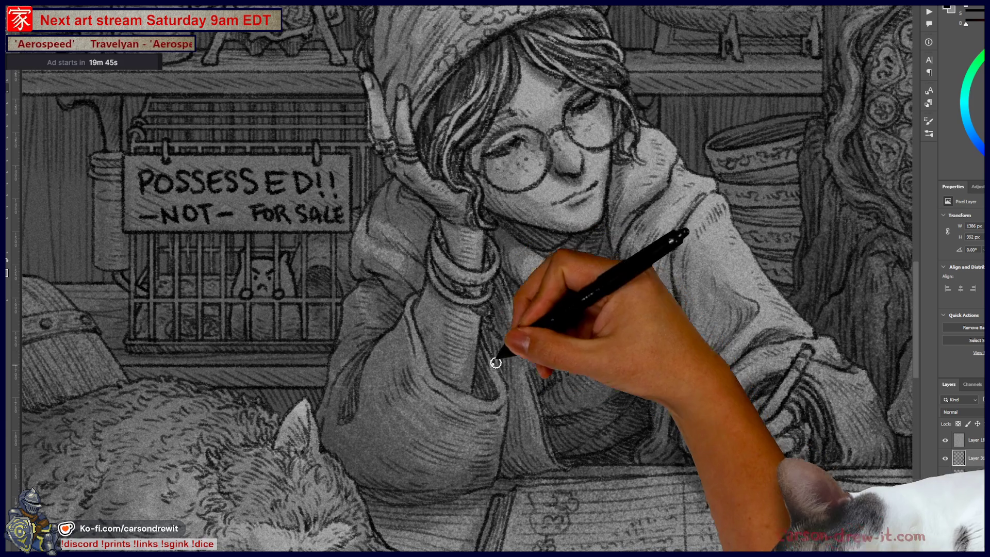
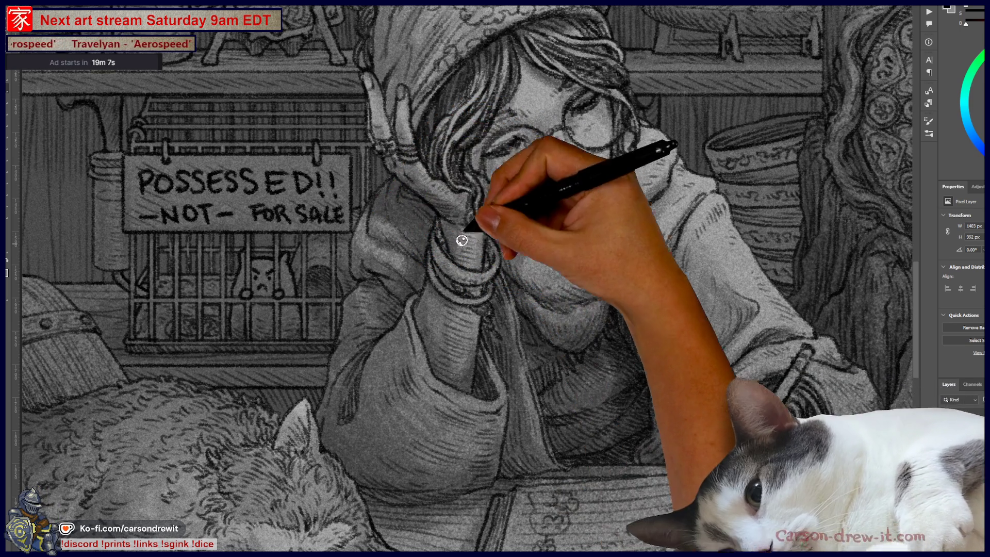
Add pencil shading to the girl's face and hat, undoing a stroke to restore the hood pattern
mouse_move(505, 165)
mouse_down()
mouse_move(467, 252)
mouse_move(530, 323)
mouse_up()
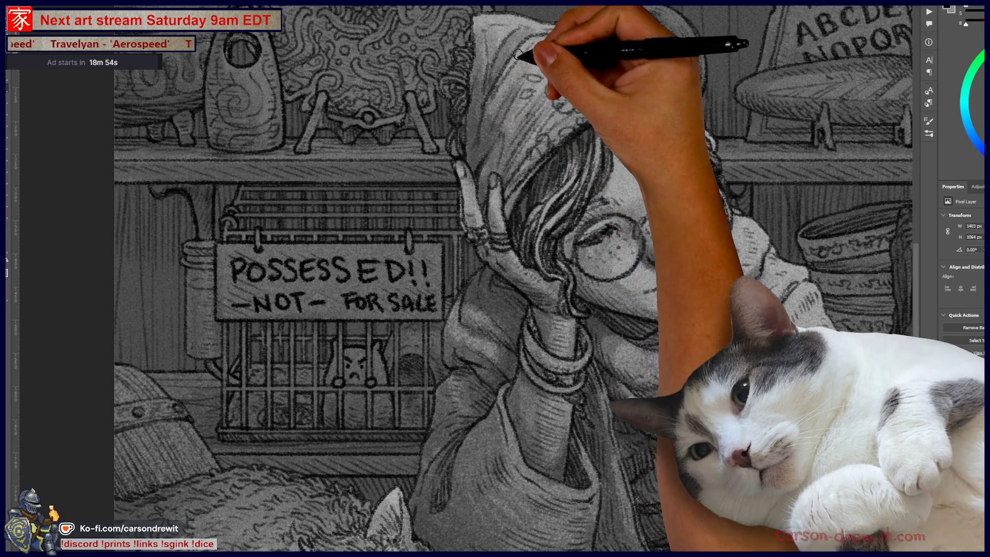
drag(472, 139, 573, 104)
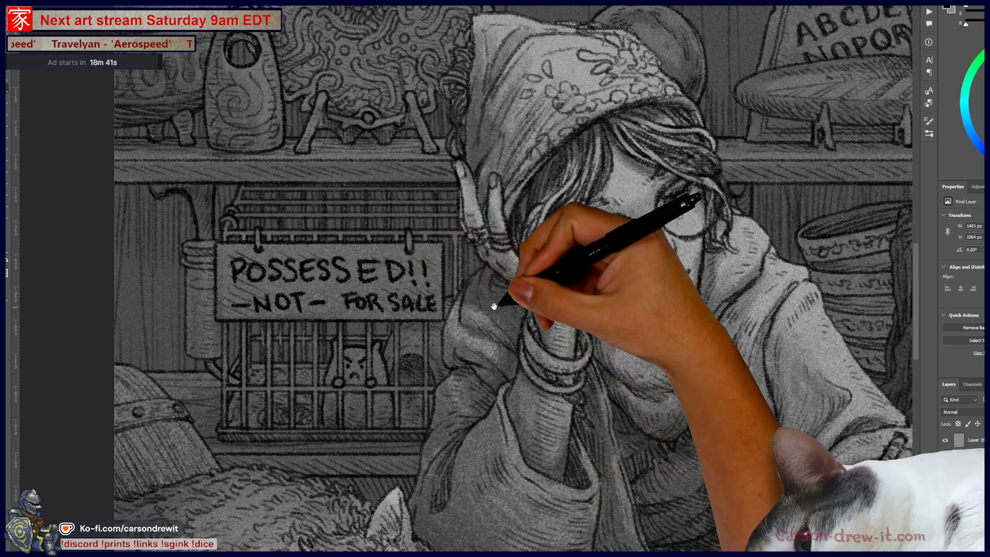
drag(574, 104, 615, 186)
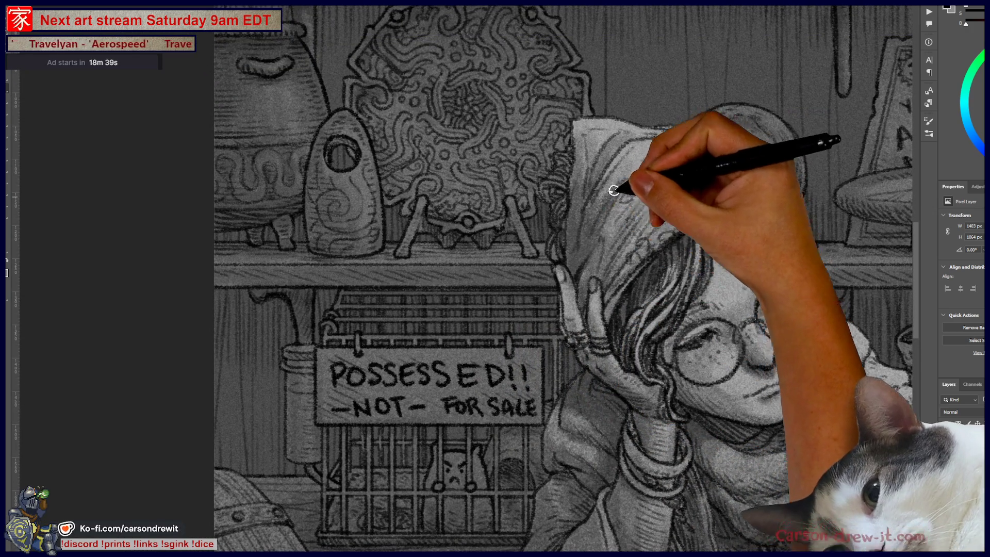
key(ctrl+z)
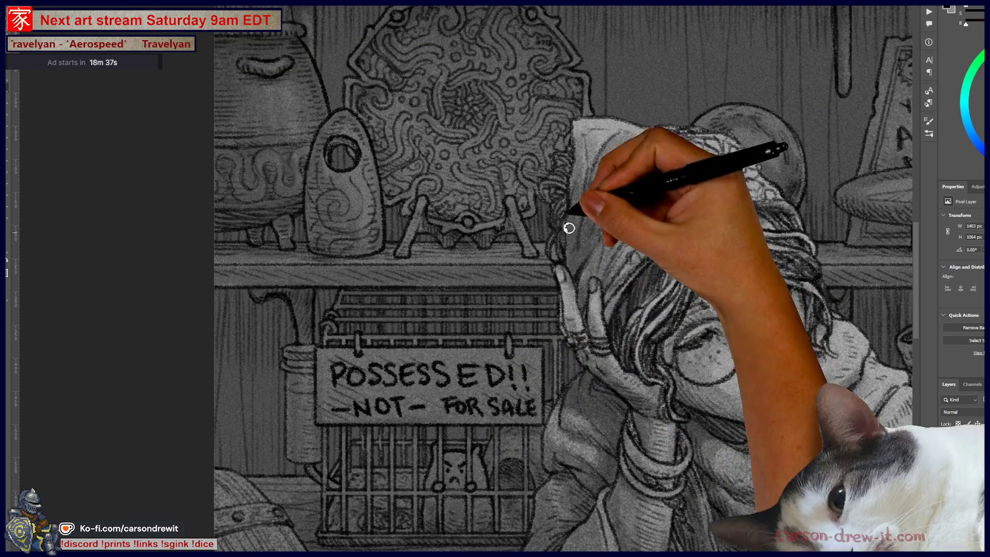
drag(533, 363, 589, 259)
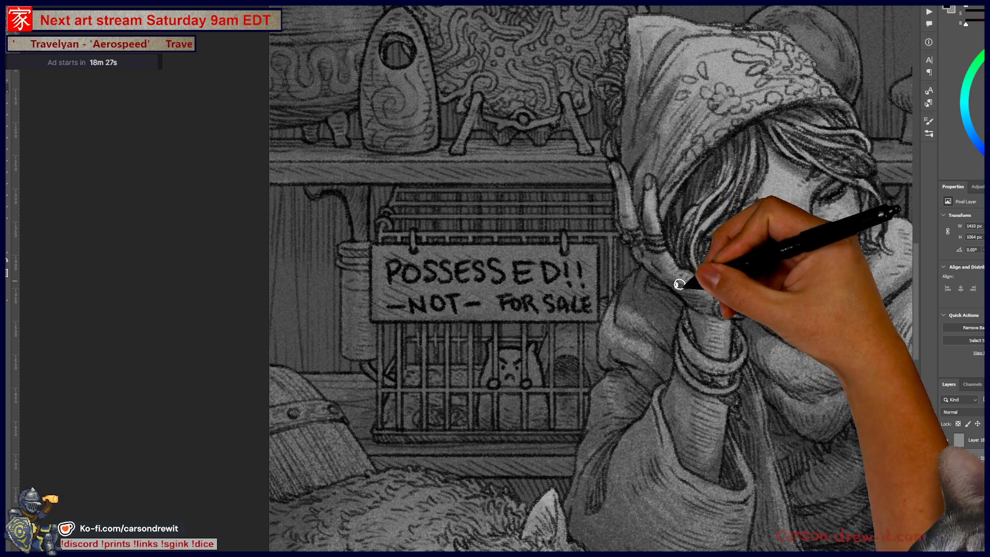
drag(712, 361, 619, 376)
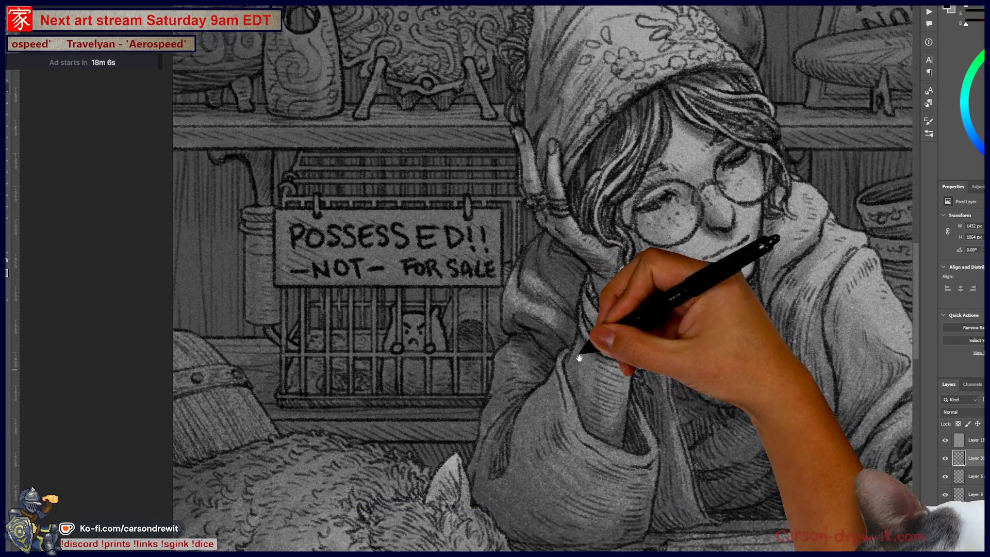
Add pencil strokes along the girl's sleeve, near the cat's ear and on the shelf edge
drag(593, 286, 568, 158)
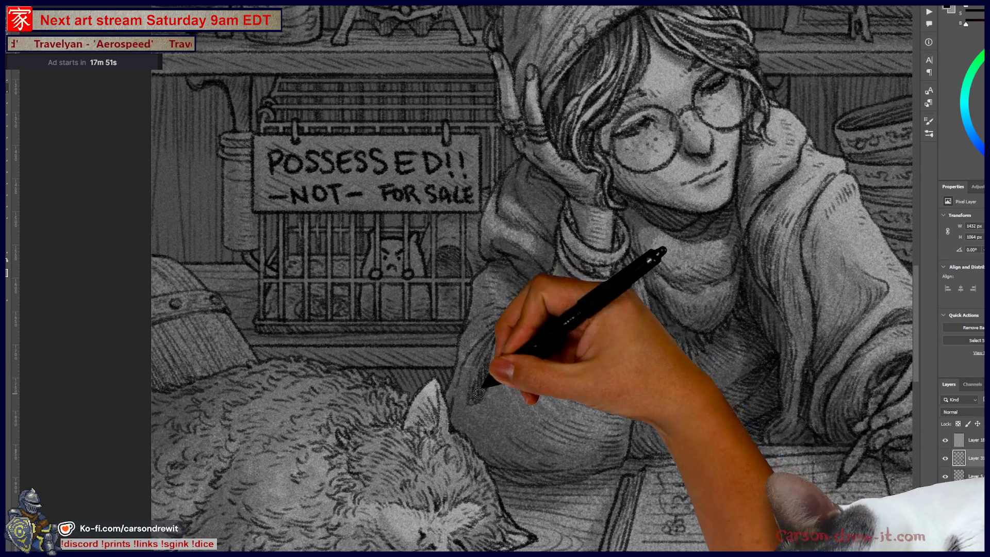
drag(508, 354, 523, 305)
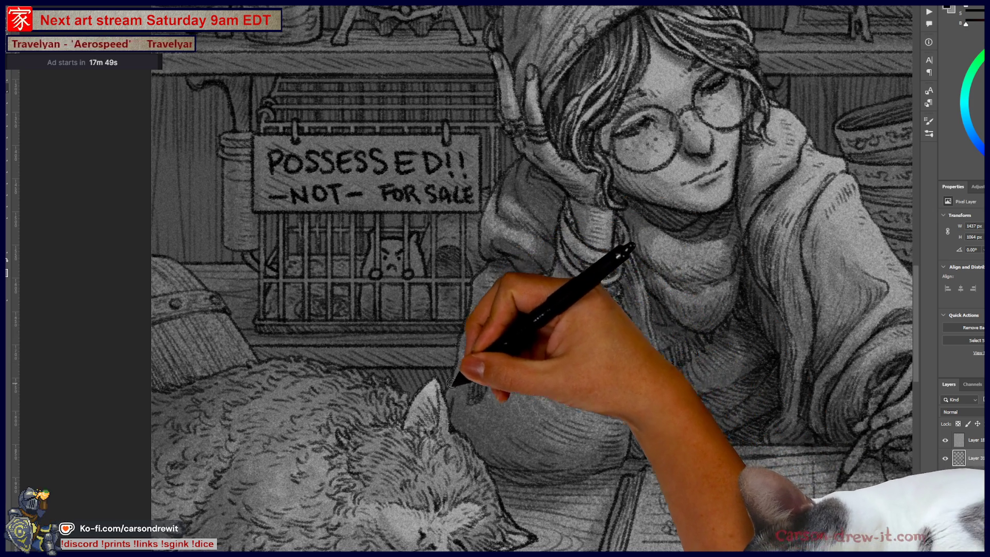
drag(461, 429, 476, 414)
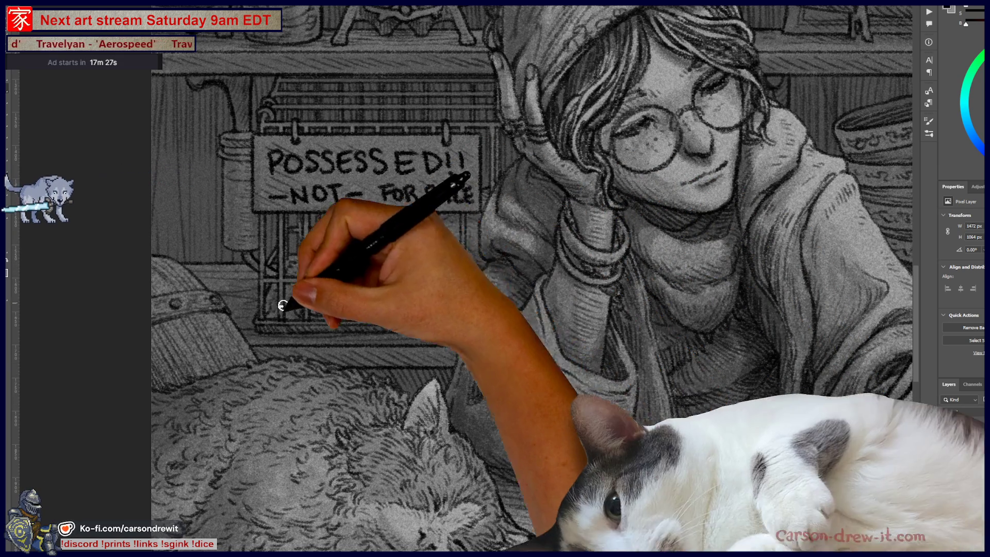
mouse_move(291, 339)
mouse_down()
mouse_move(310, 328)
mouse_move(467, 326)
mouse_up()
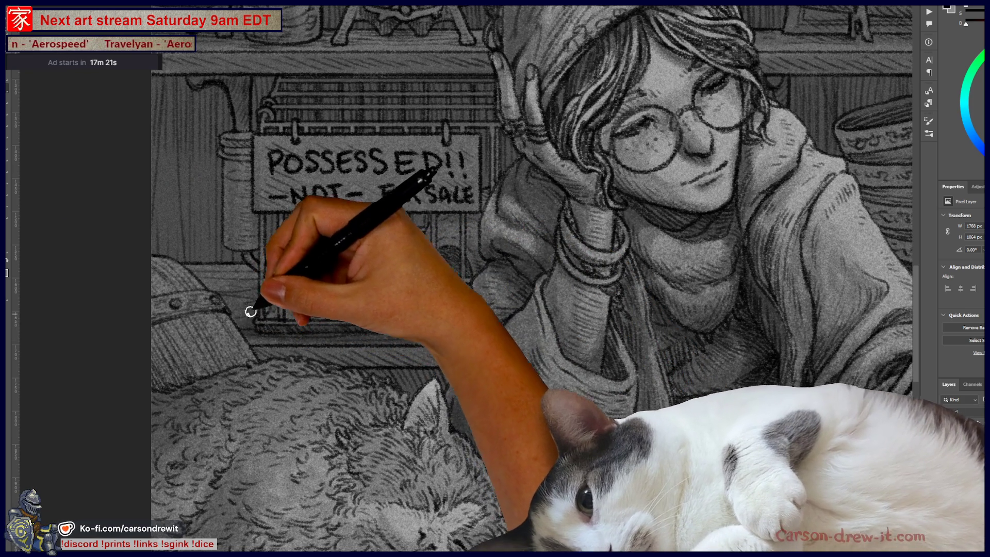
Shade the shelf left of the cage and the wall beside the POSSESSED sign
drag(249, 314, 332, 194)
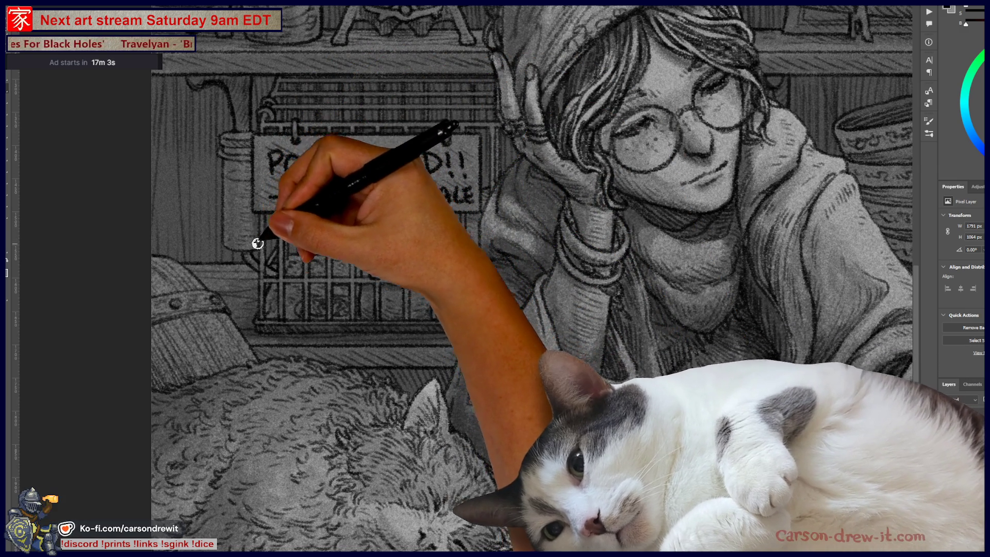
drag(228, 202, 232, 170)
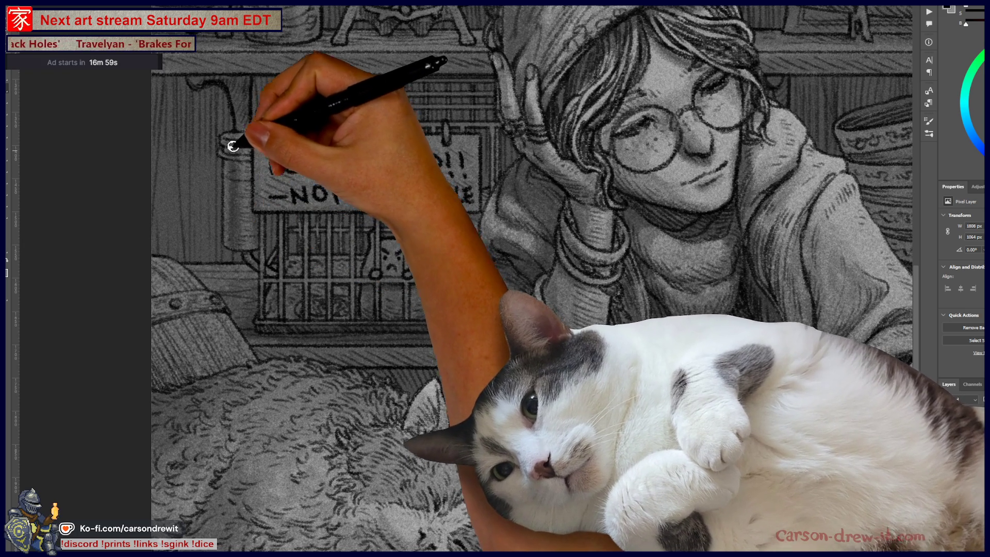
drag(230, 129, 251, 123)
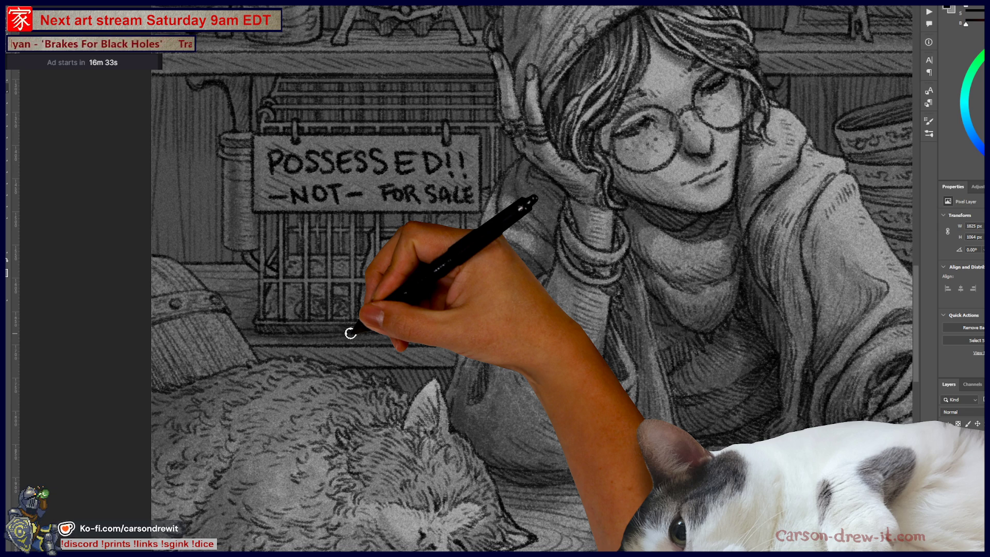
drag(350, 334, 481, 389)
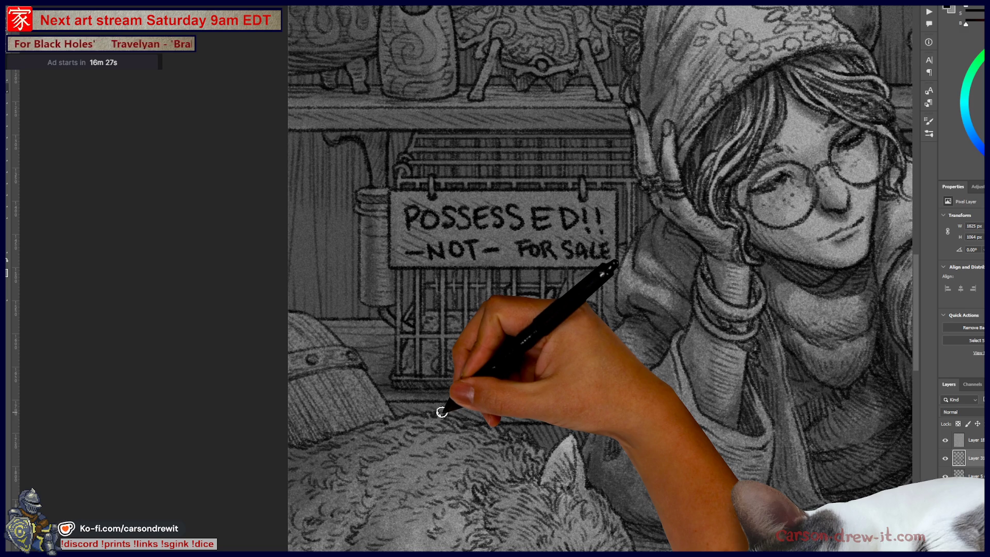
Shade the sleeping cat's face and fur, adding darker tone right of its ear
drag(433, 415, 507, 295)
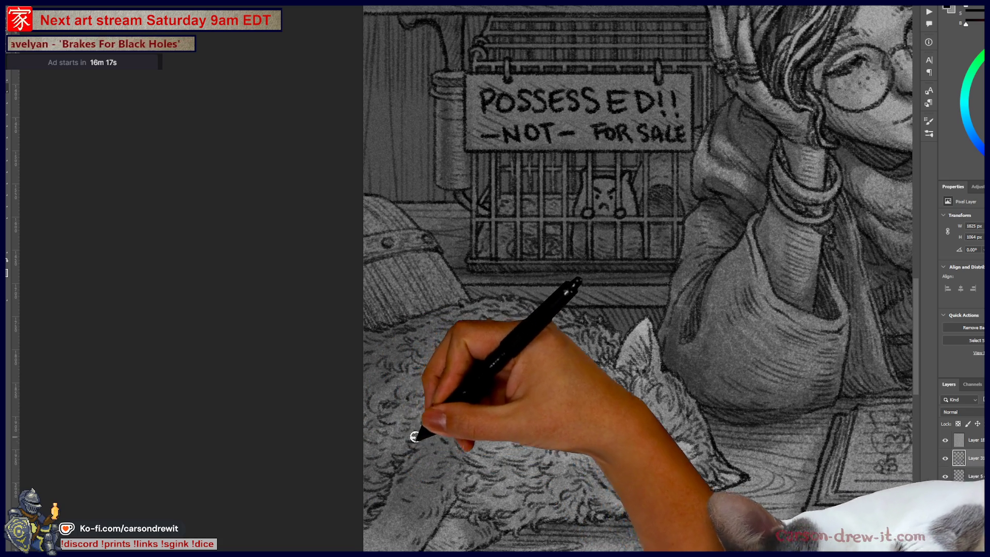
drag(423, 419, 431, 421)
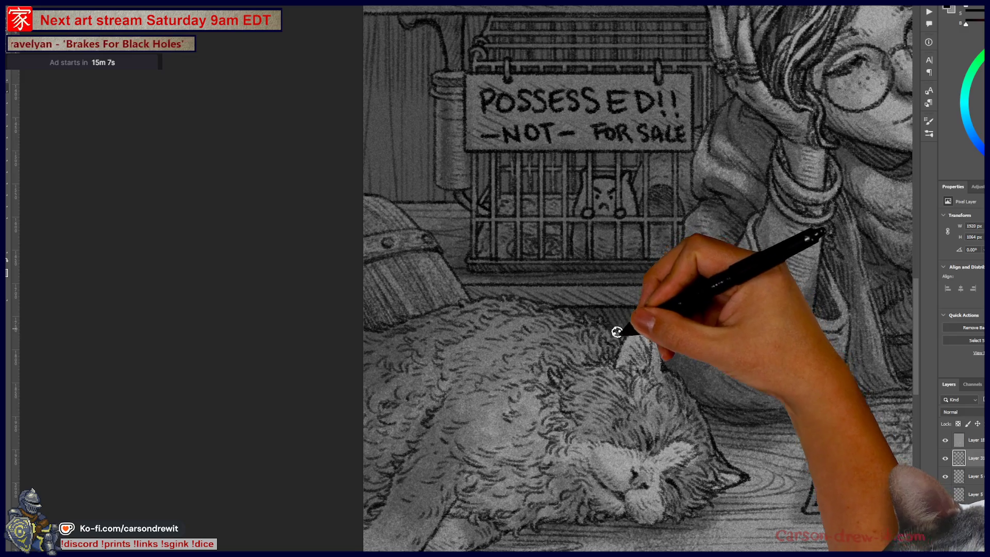
drag(635, 336, 659, 310)
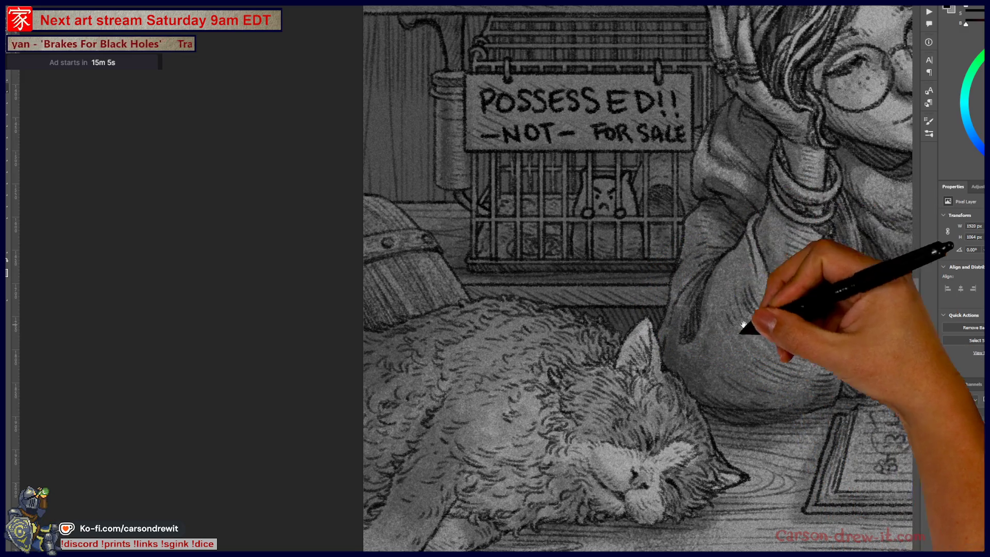
drag(754, 310, 572, 407)
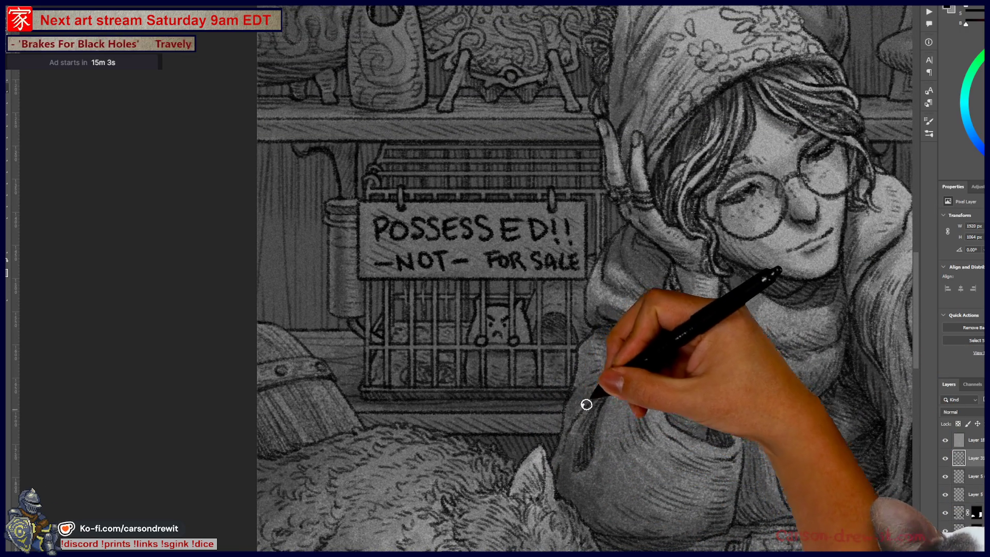
Refine the girl's hood edge beside the cage with fine pencil lines
mouse_move(575, 395)
mouse_down()
mouse_move(586, 339)
mouse_move(608, 335)
mouse_move(585, 347)
mouse_move(629, 333)
mouse_move(642, 254)
mouse_move(601, 287)
mouse_move(638, 304)
mouse_move(611, 299)
mouse_move(612, 256)
mouse_move(703, 261)
mouse_move(707, 237)
mouse_move(641, 243)
mouse_move(660, 261)
mouse_up()
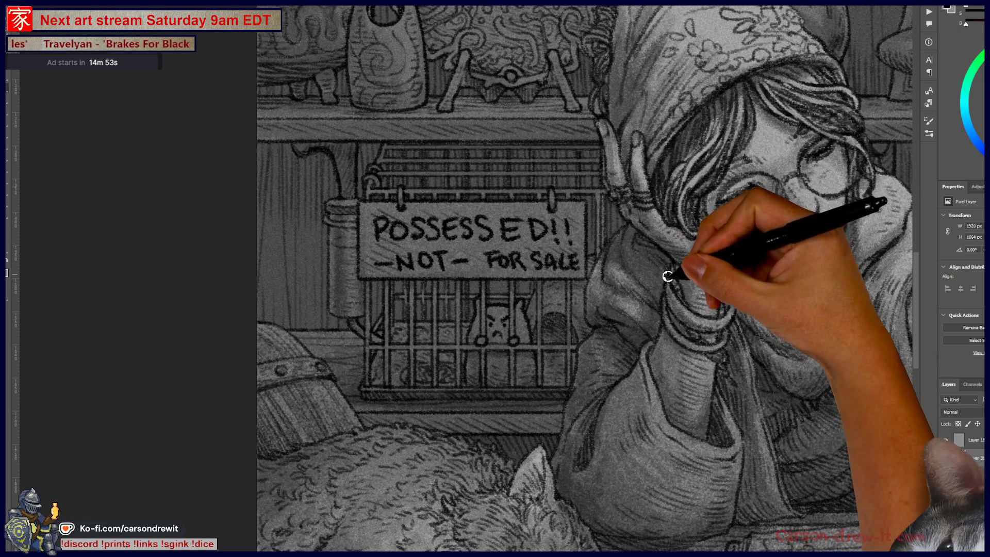
drag(679, 85, 598, 234)
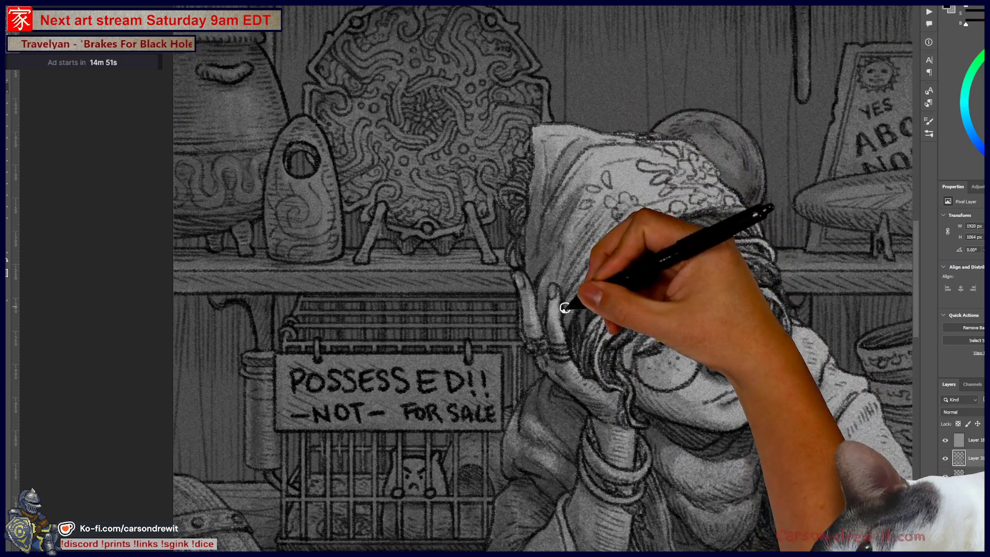
drag(476, 384, 586, 398)
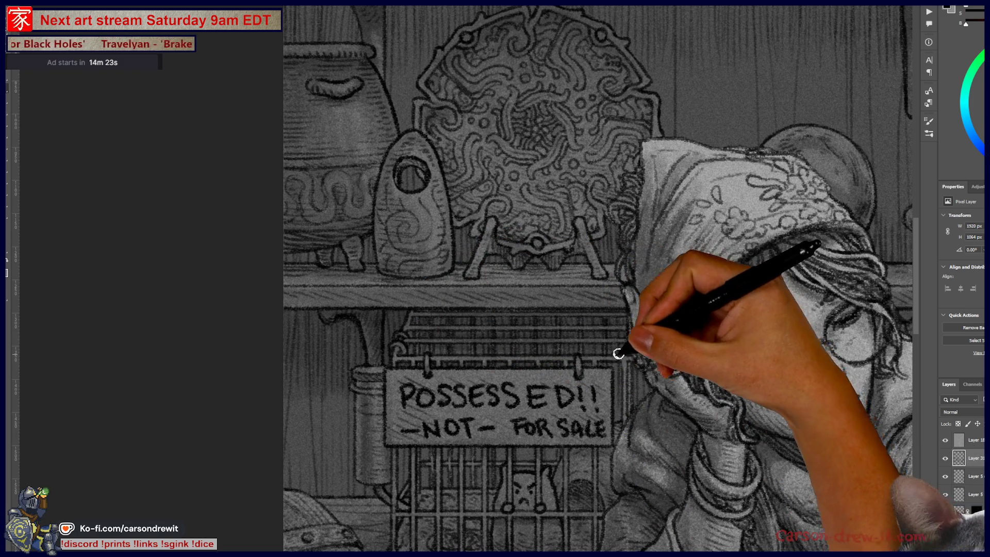
mouse_move(594, 419)
mouse_down()
mouse_move(421, 356)
mouse_move(398, 413)
mouse_up()
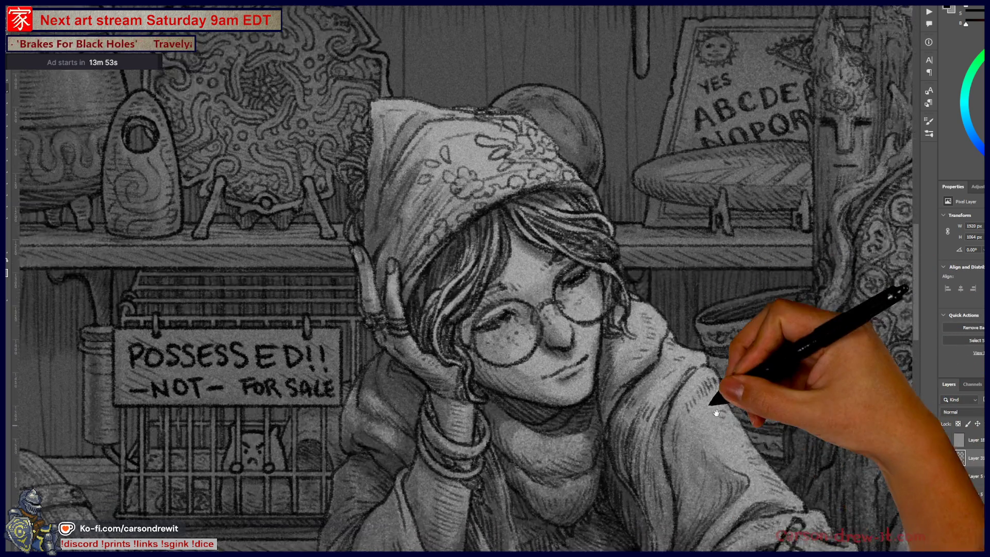
mouse_move(806, 431)
mouse_down()
mouse_move(593, 213)
mouse_move(515, 337)
mouse_up()
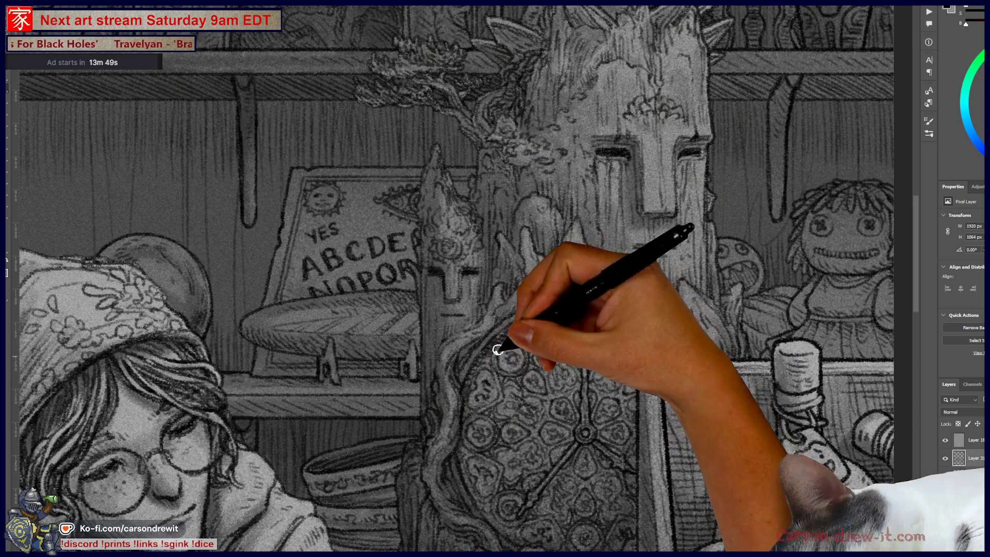
Add a few small pencil strokes to the rag doll's head beside the tree-faced statue
drag(685, 387, 525, 392)
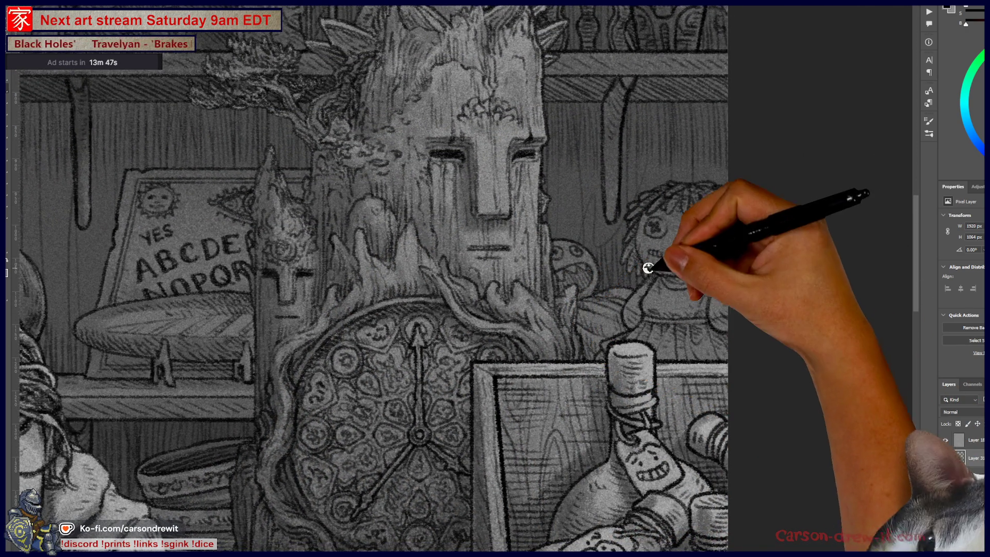
drag(671, 295, 669, 361)
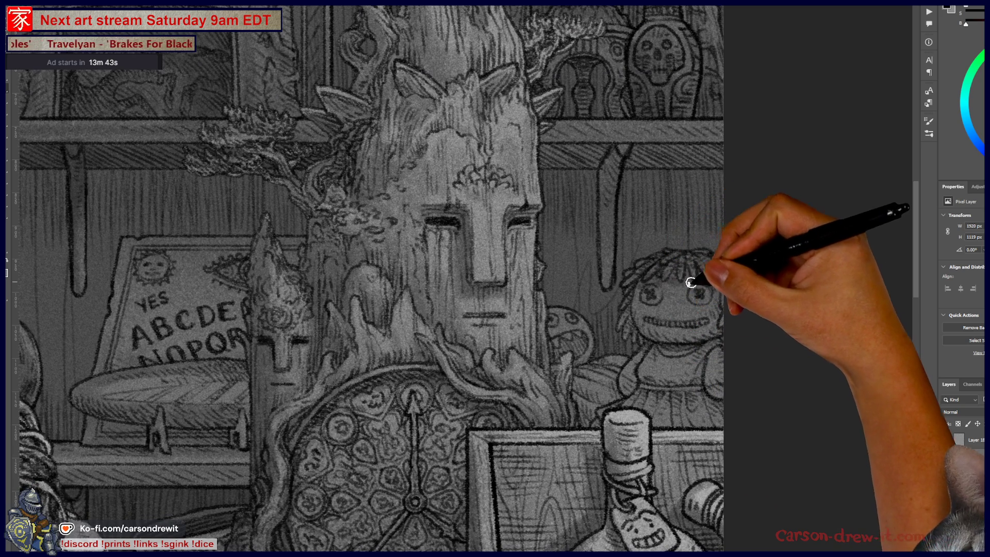